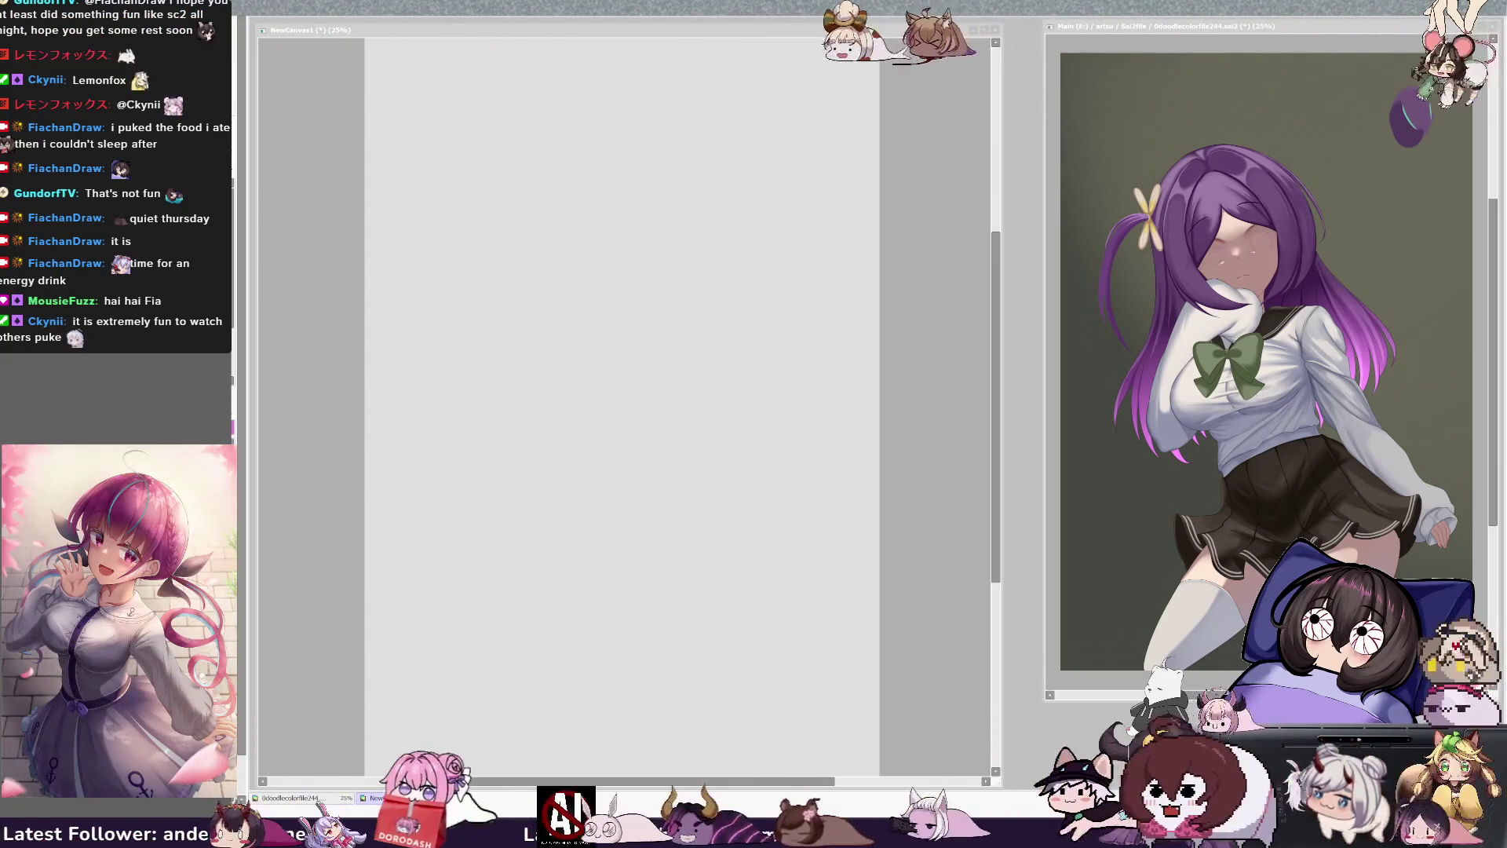
- Bring the NewCanvas1 window forward with the page fitted, and draw a trial pencil curve
left_click(968, 462)
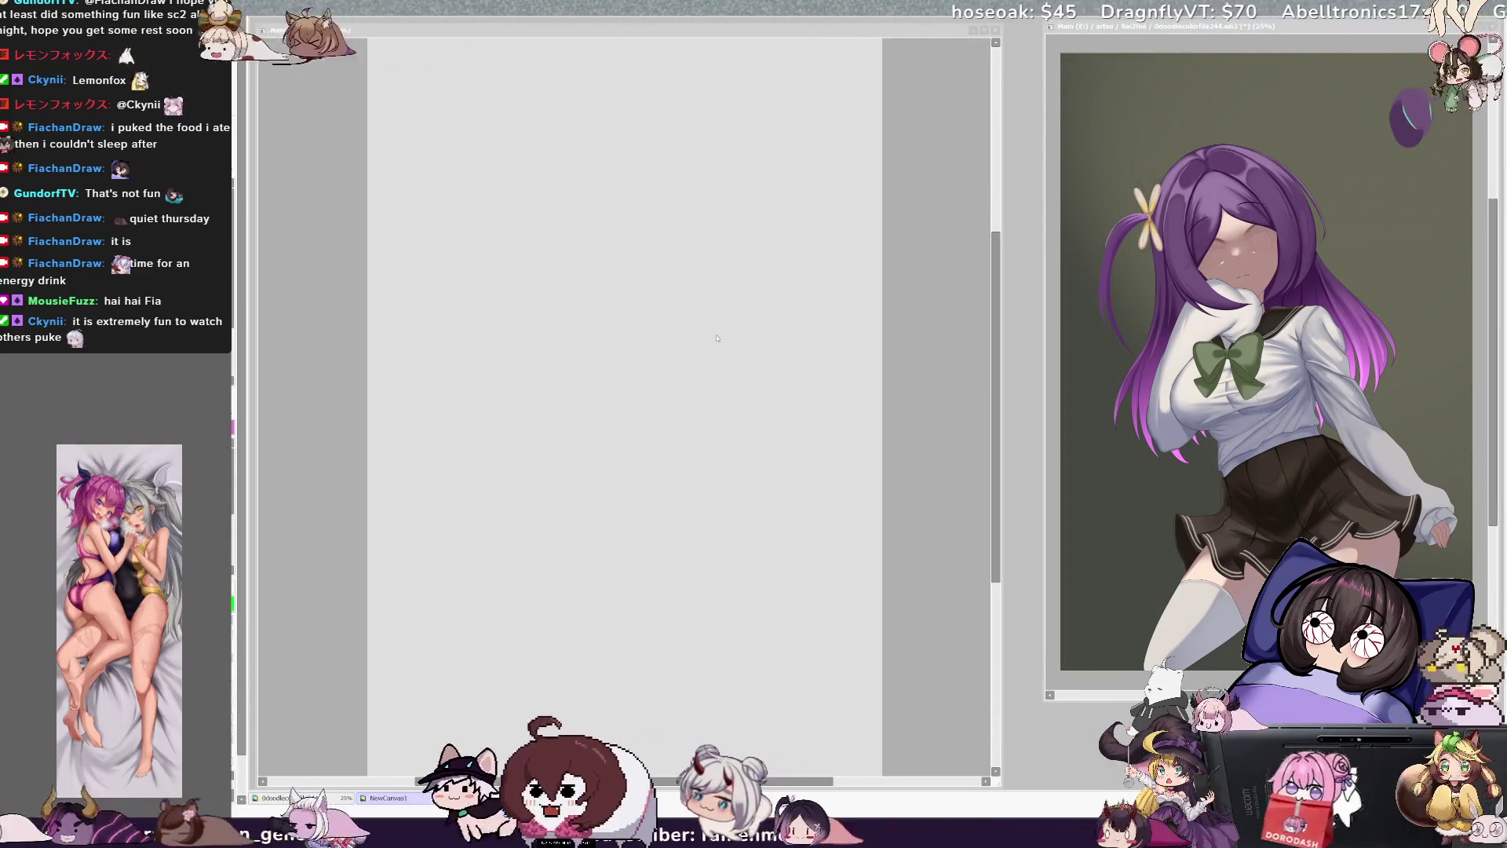
left_click(824, 518)
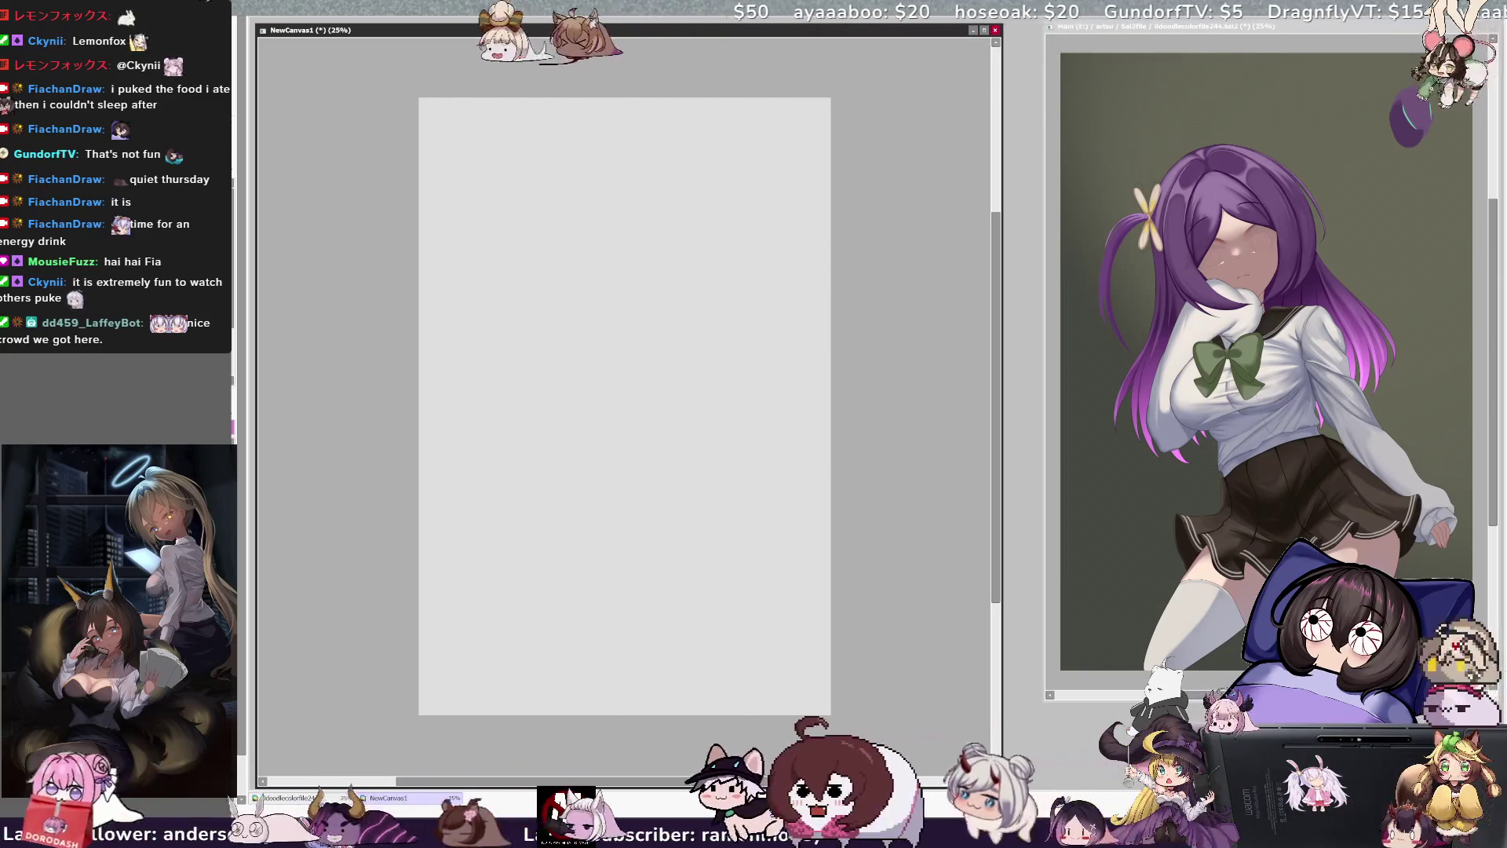
left_click_drag(540, 267, 616, 274)
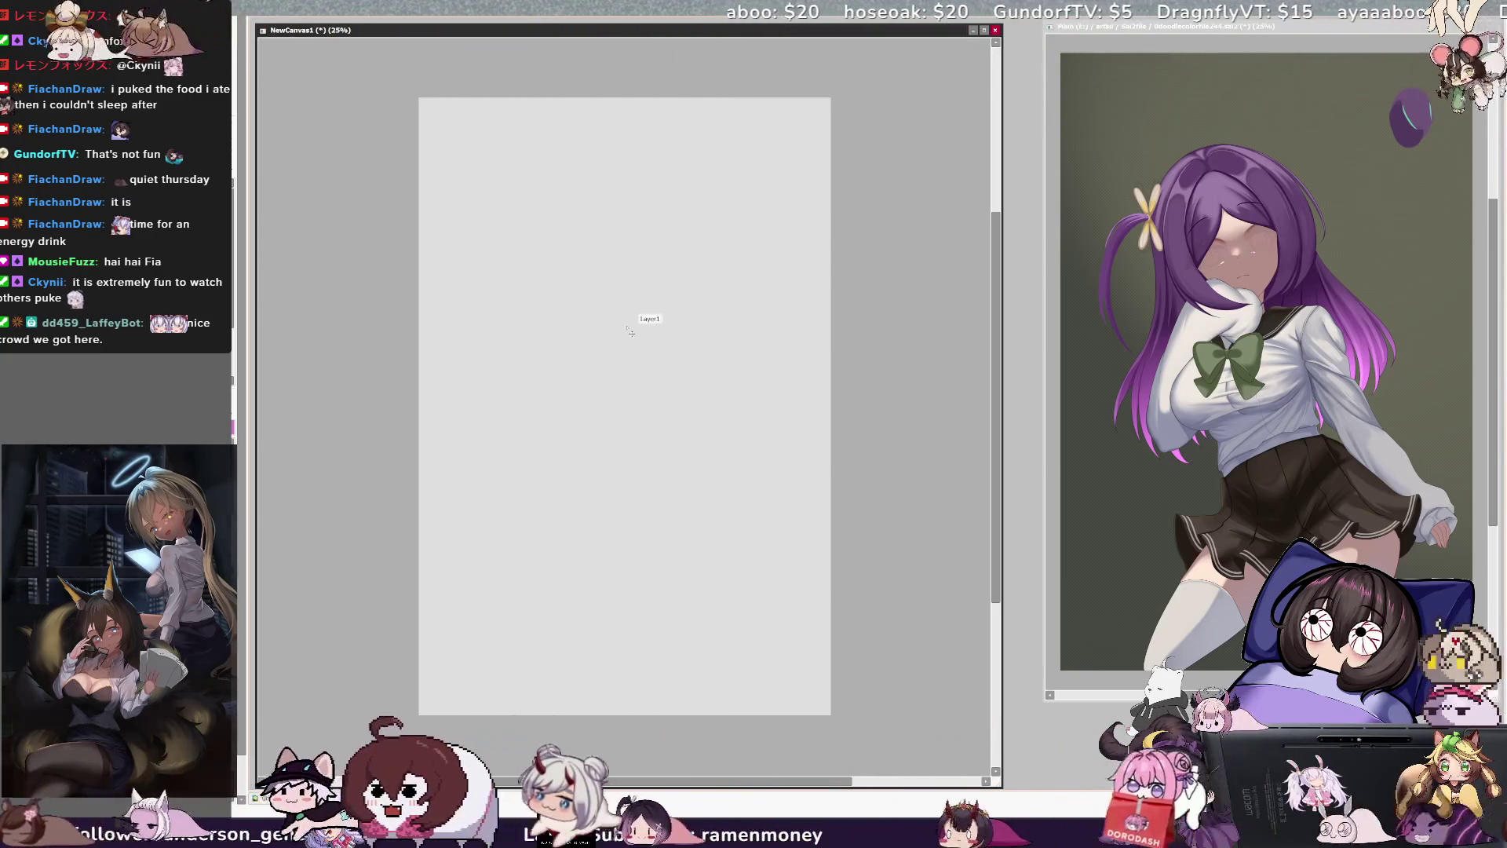
- Replace the trial curve with faint jaw and face-side strokes, checking them in mirrored view
key("ctrl+z")
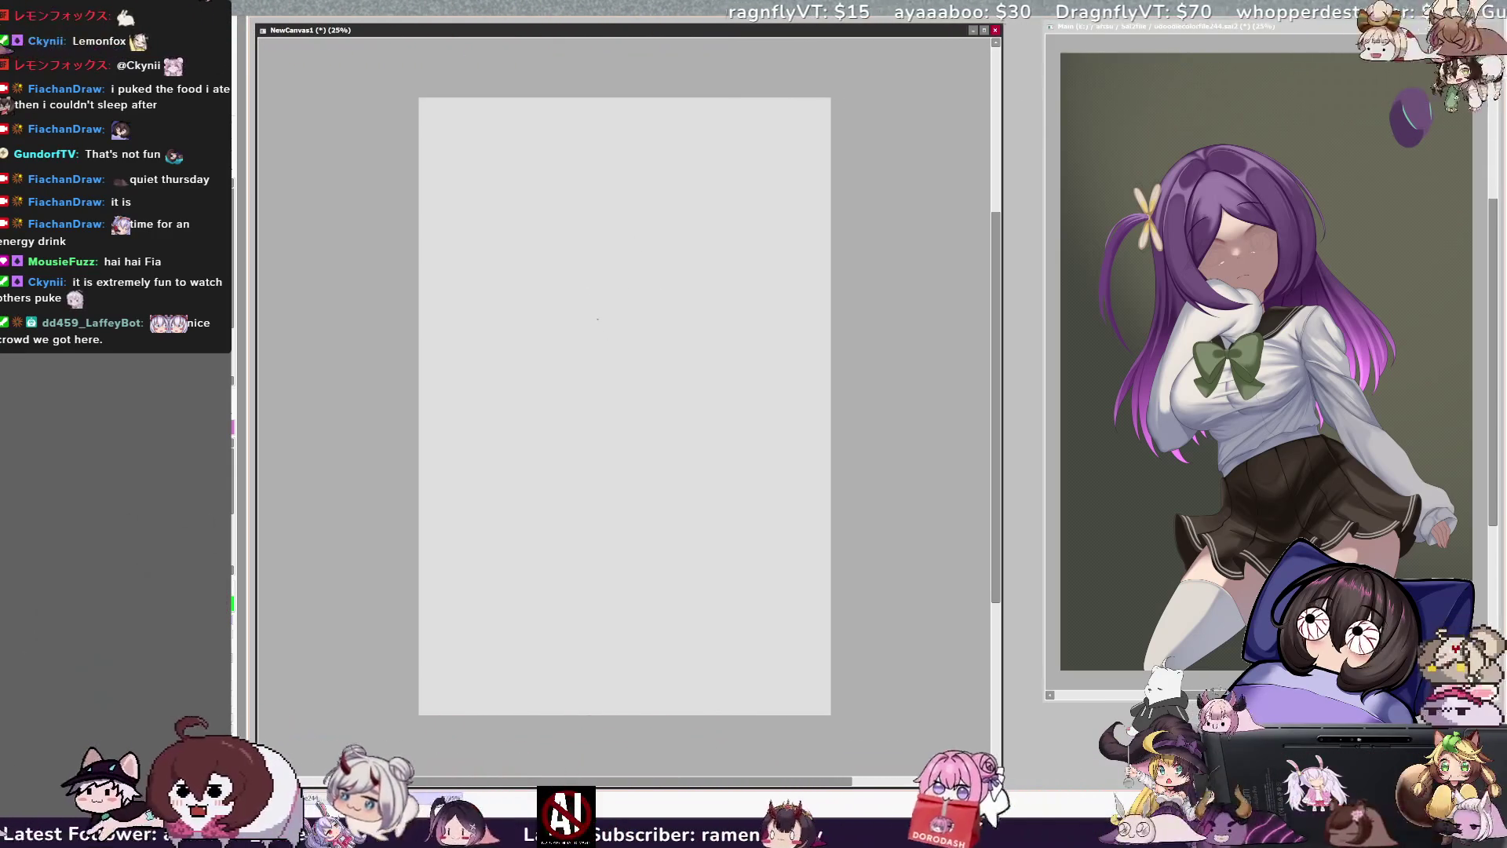
left_click_drag(592, 311, 642, 318)
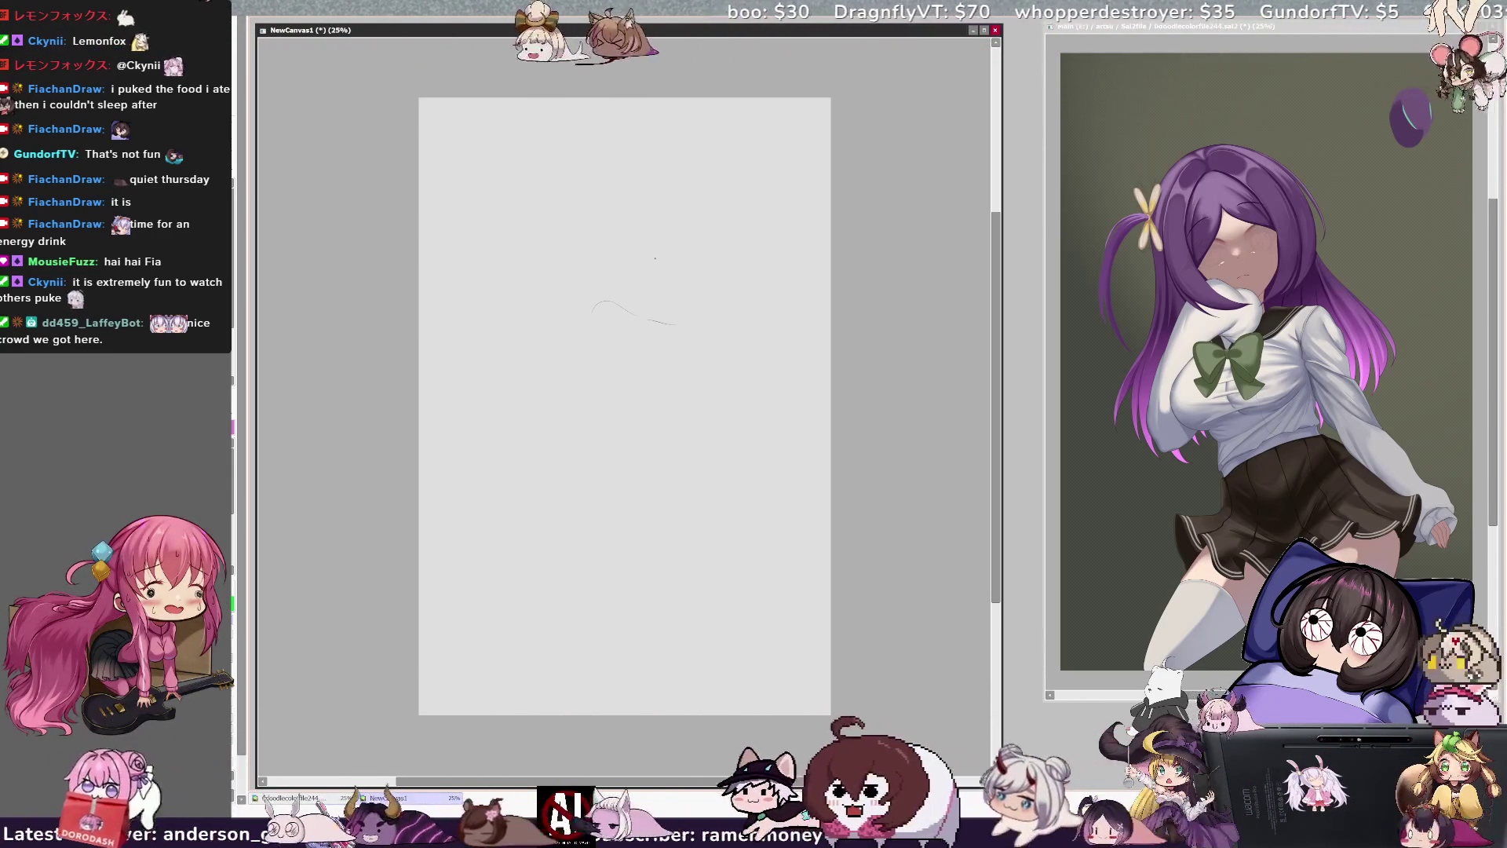
mouse_move(665, 243)
left_mouse_down()
mouse_move(661, 289)
mouse_move(677, 285)
left_mouse_up()
left_click_drag(621, 242, 618, 271)
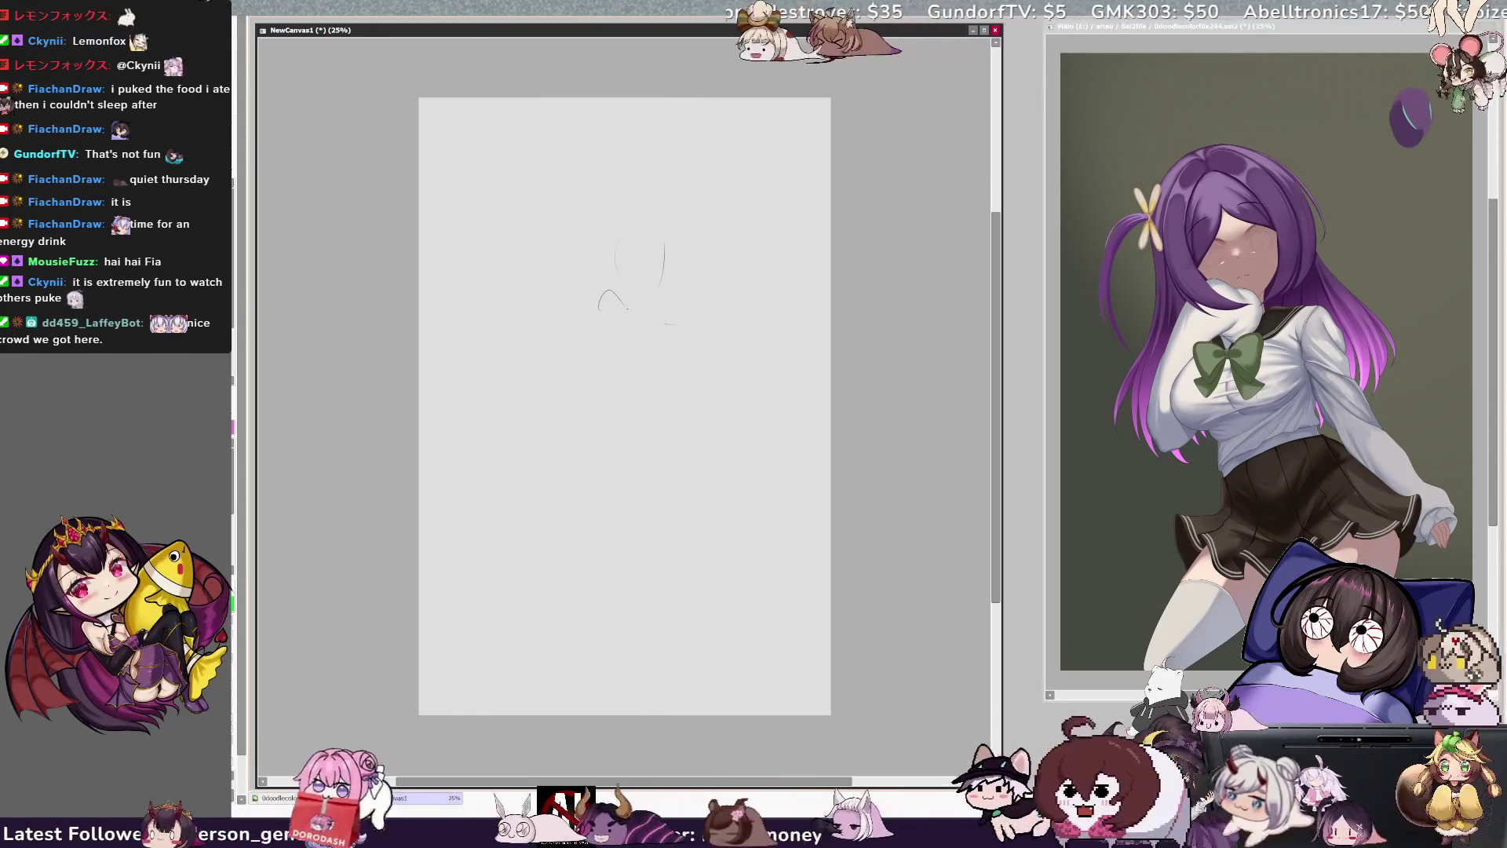
key("h")
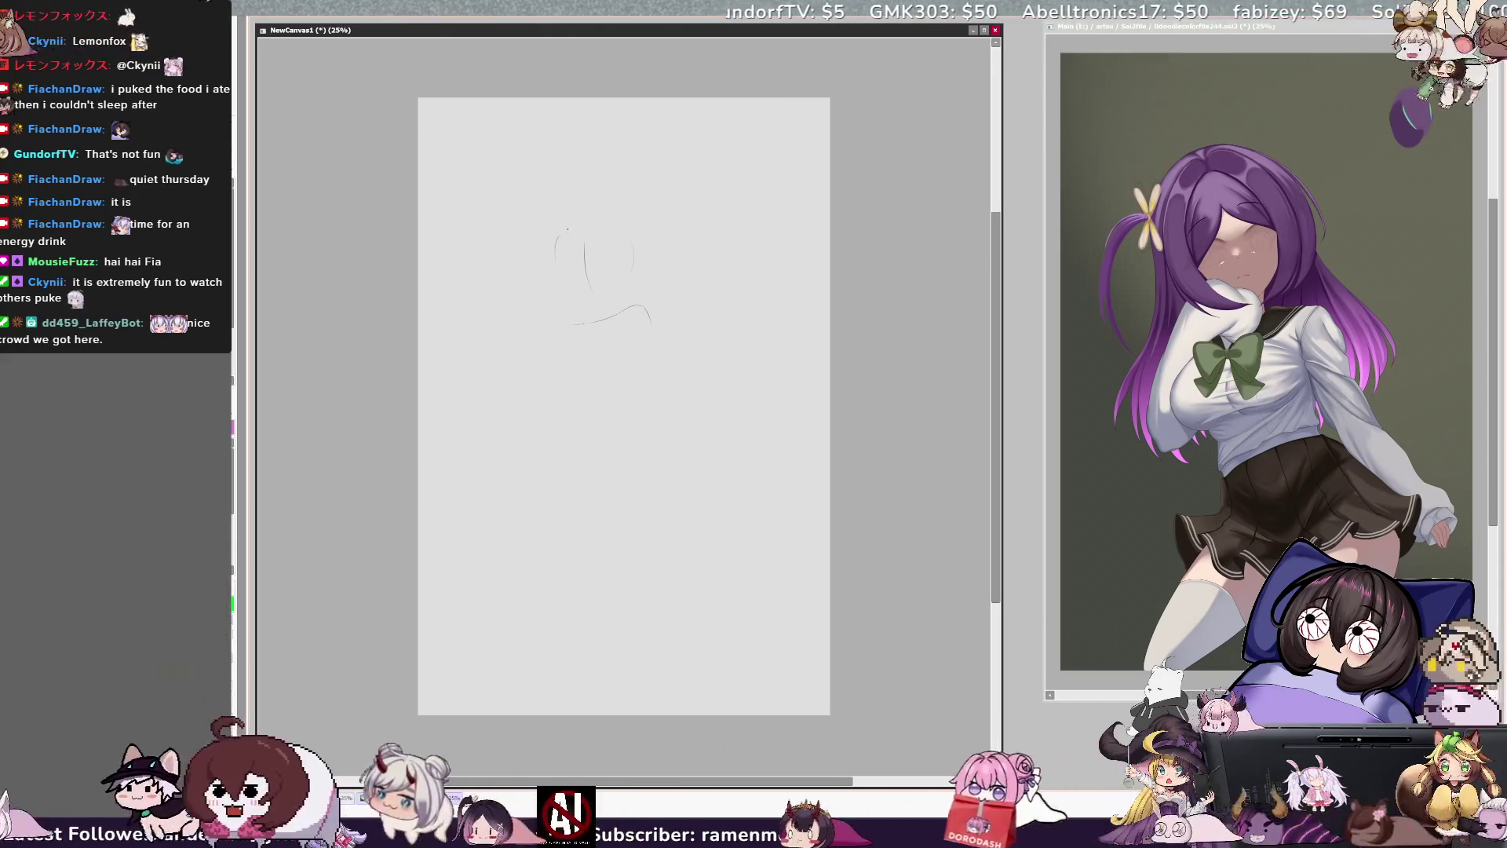
key("ctrl+z")
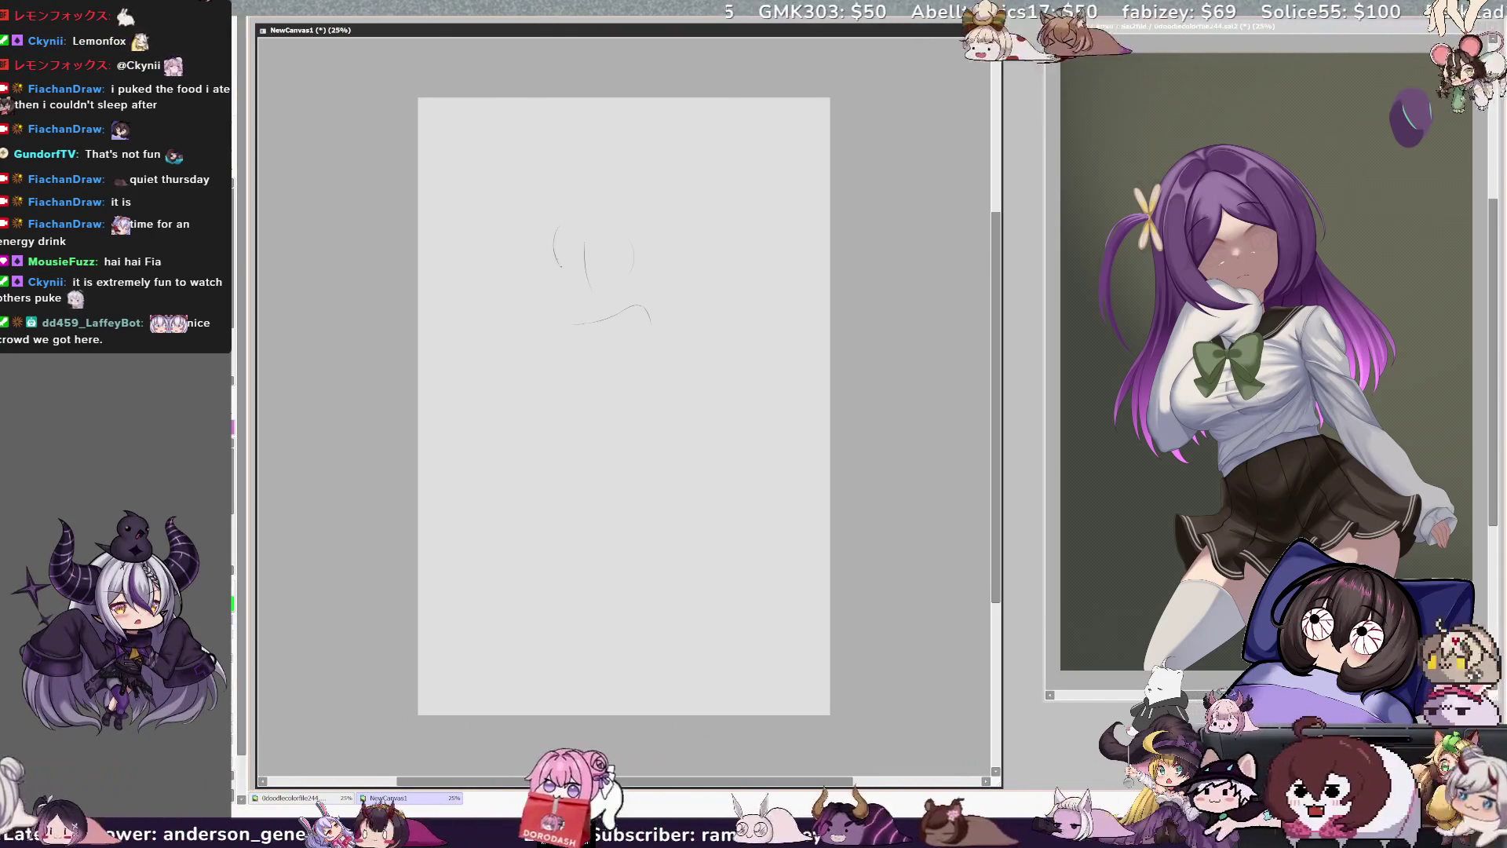
key("ctrl+z")
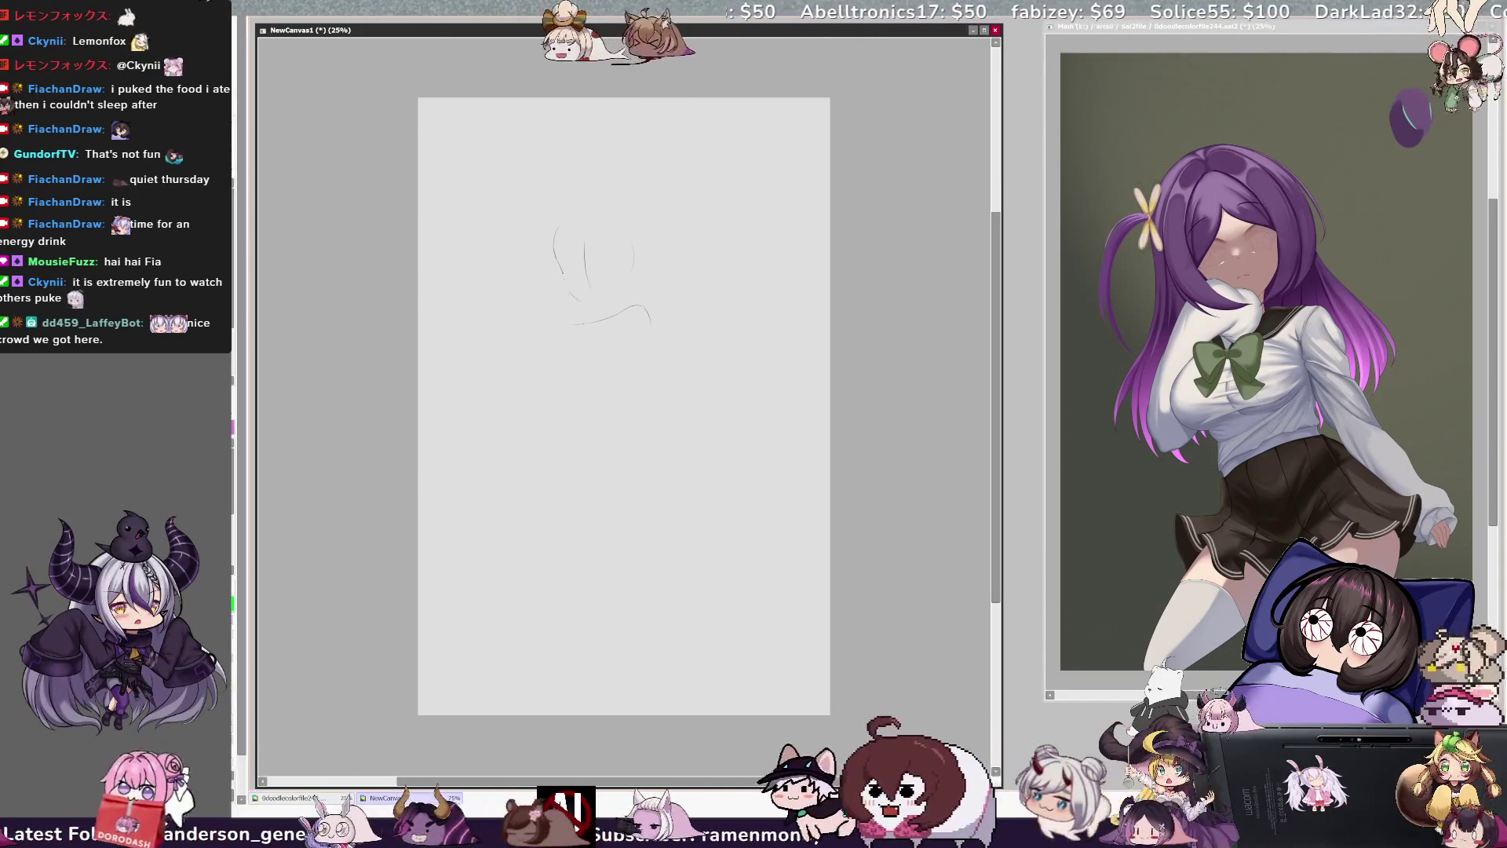
key("ctrl+z")
left_click_drag(577, 240, 604, 303)
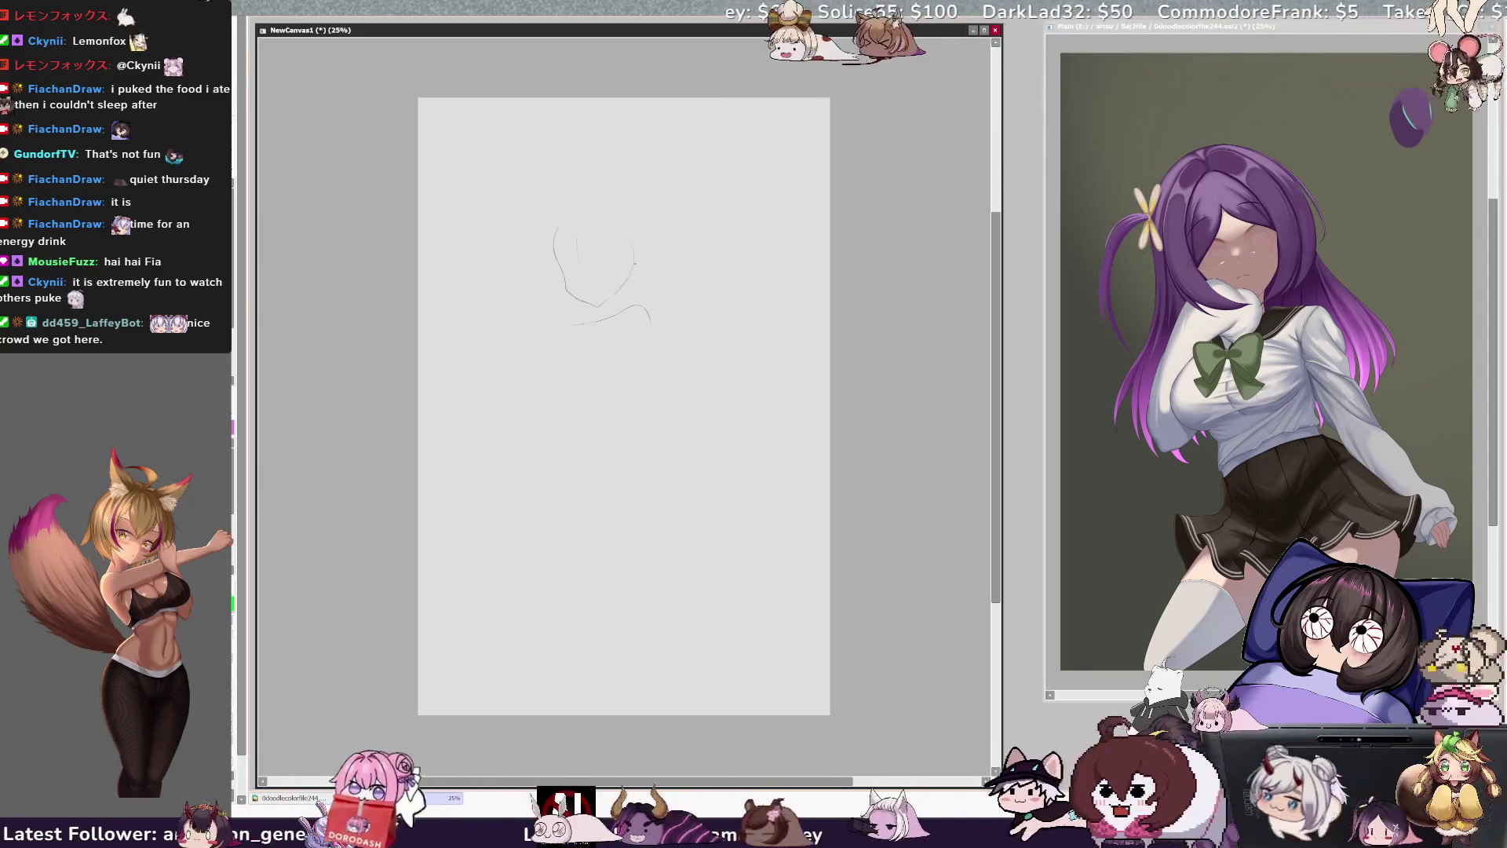
key("h")
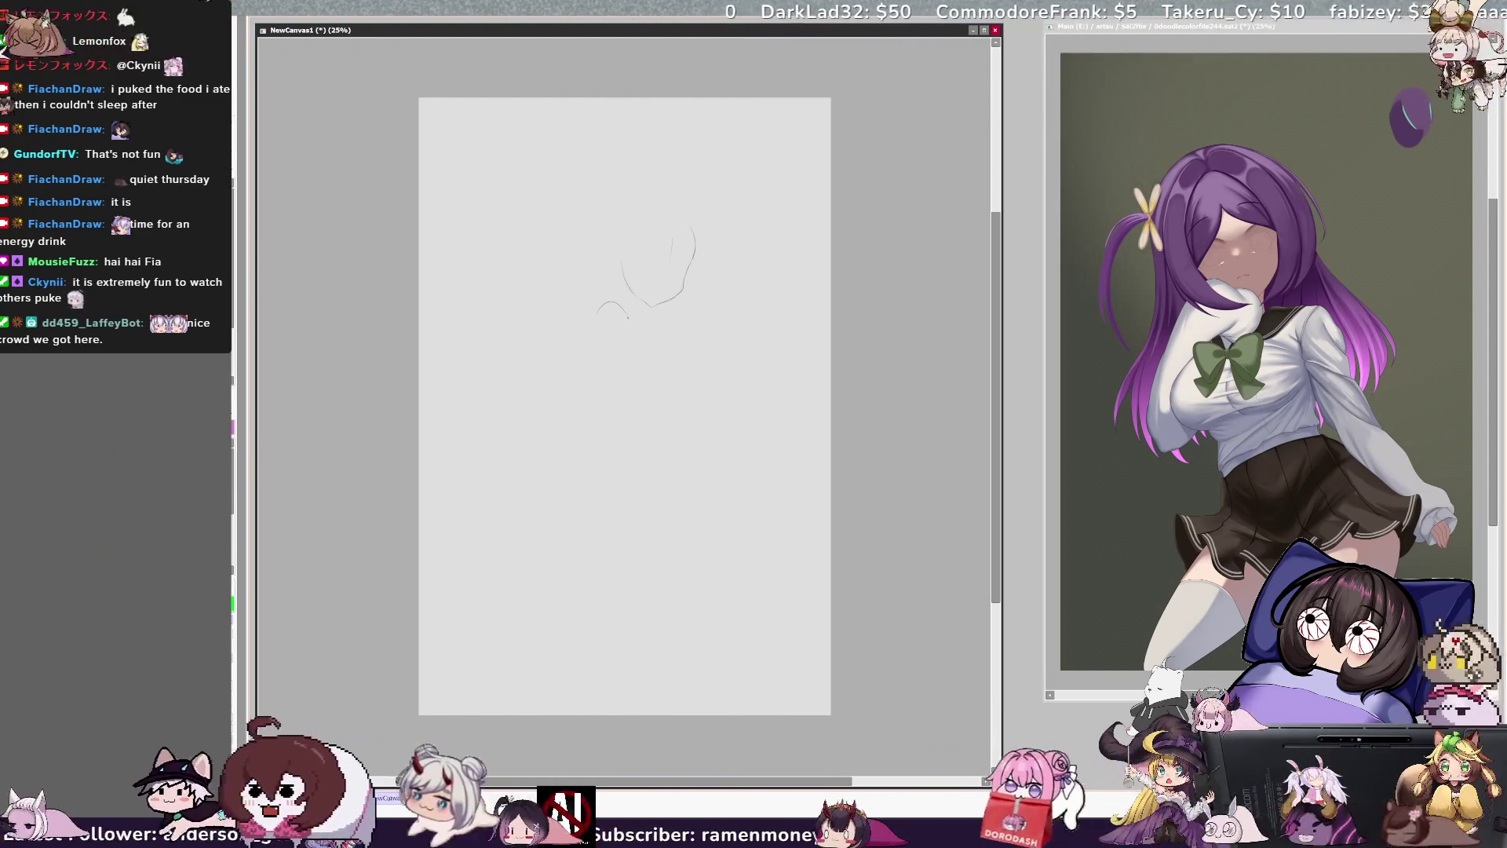
- Try short strokes at the chin, neck and shoulder, undoing misplaced ones and trimming the arm line
left_click_drag(626, 316, 646, 326)
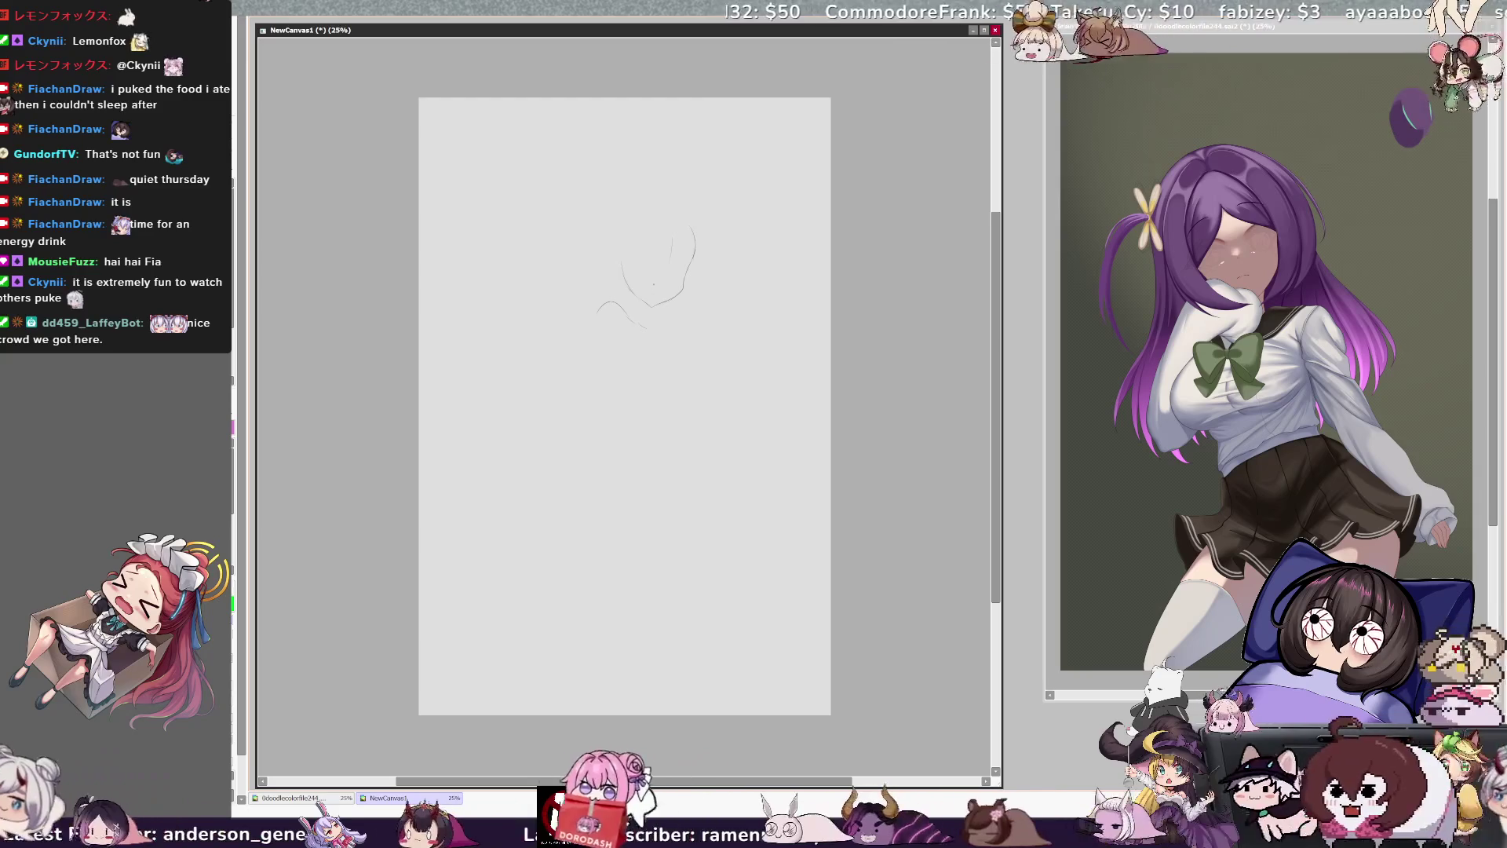
key("ctrl+z")
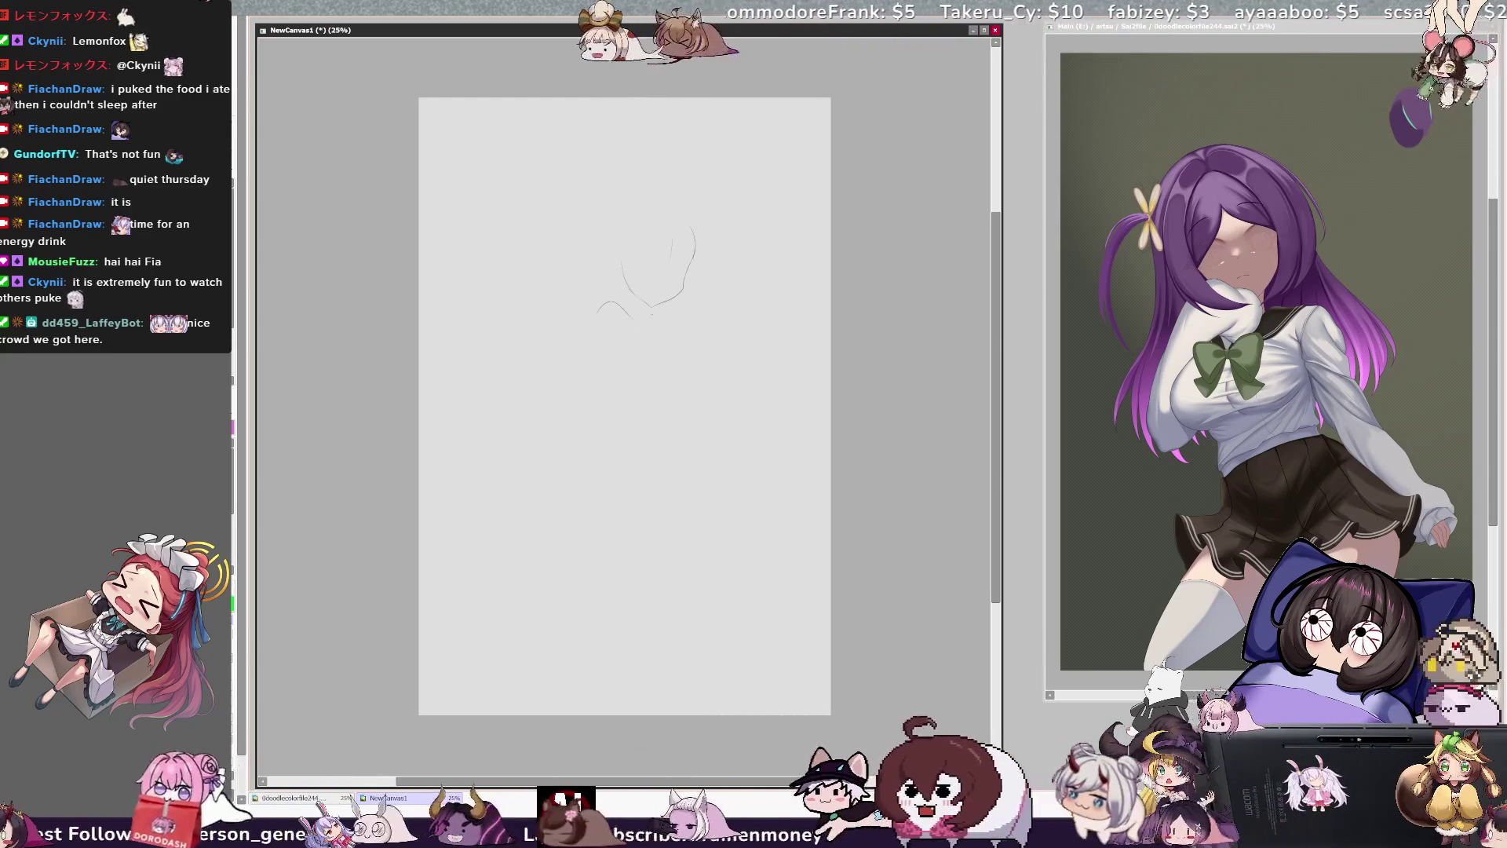
left_click_drag(658, 308, 658, 320)
key("ctrl+z")
key("ctrl+z")
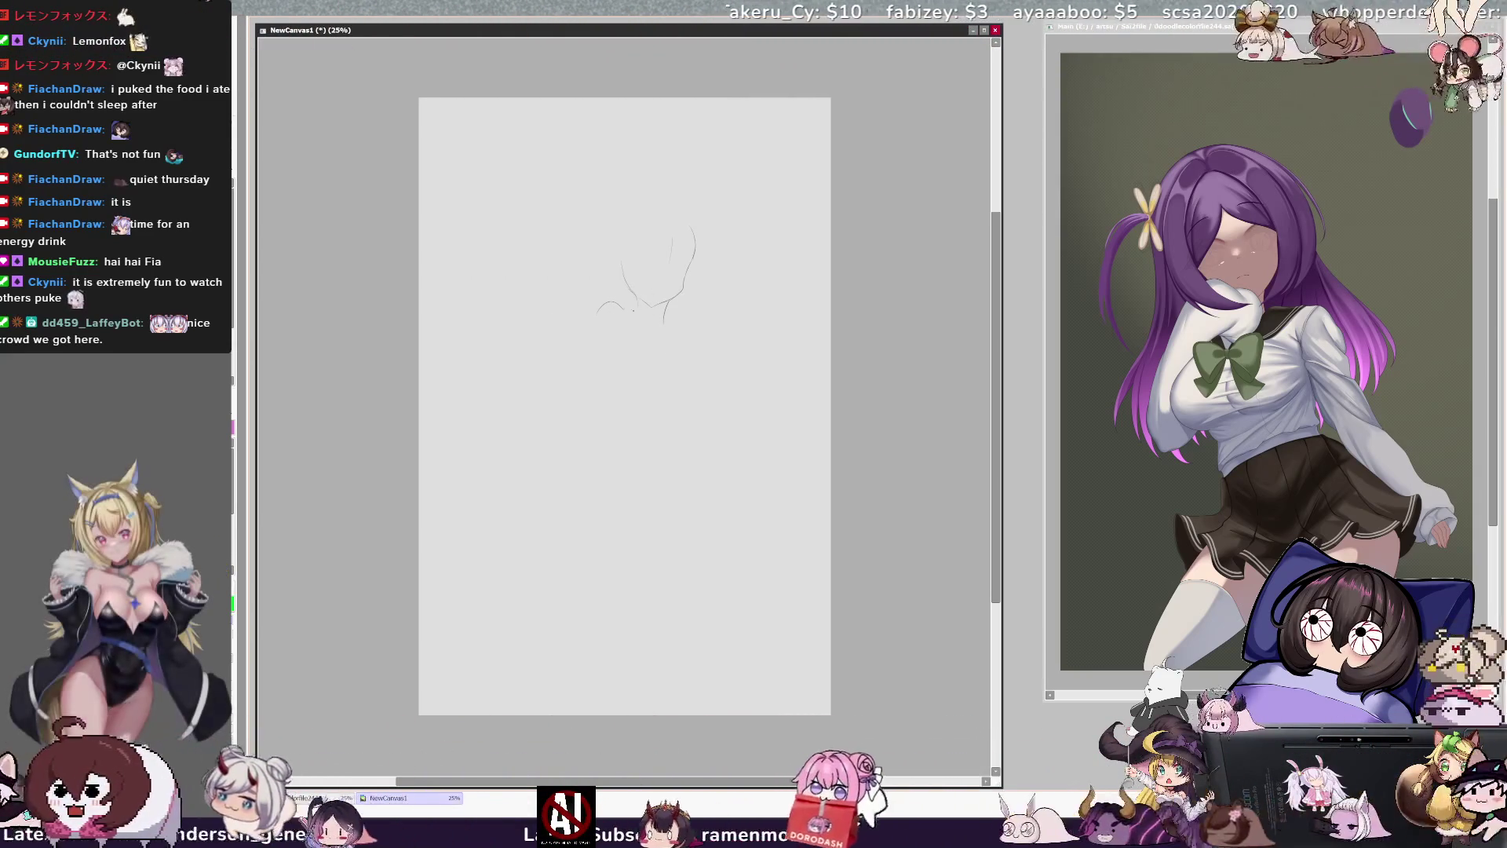
left_click_drag(680, 292, 650, 305)
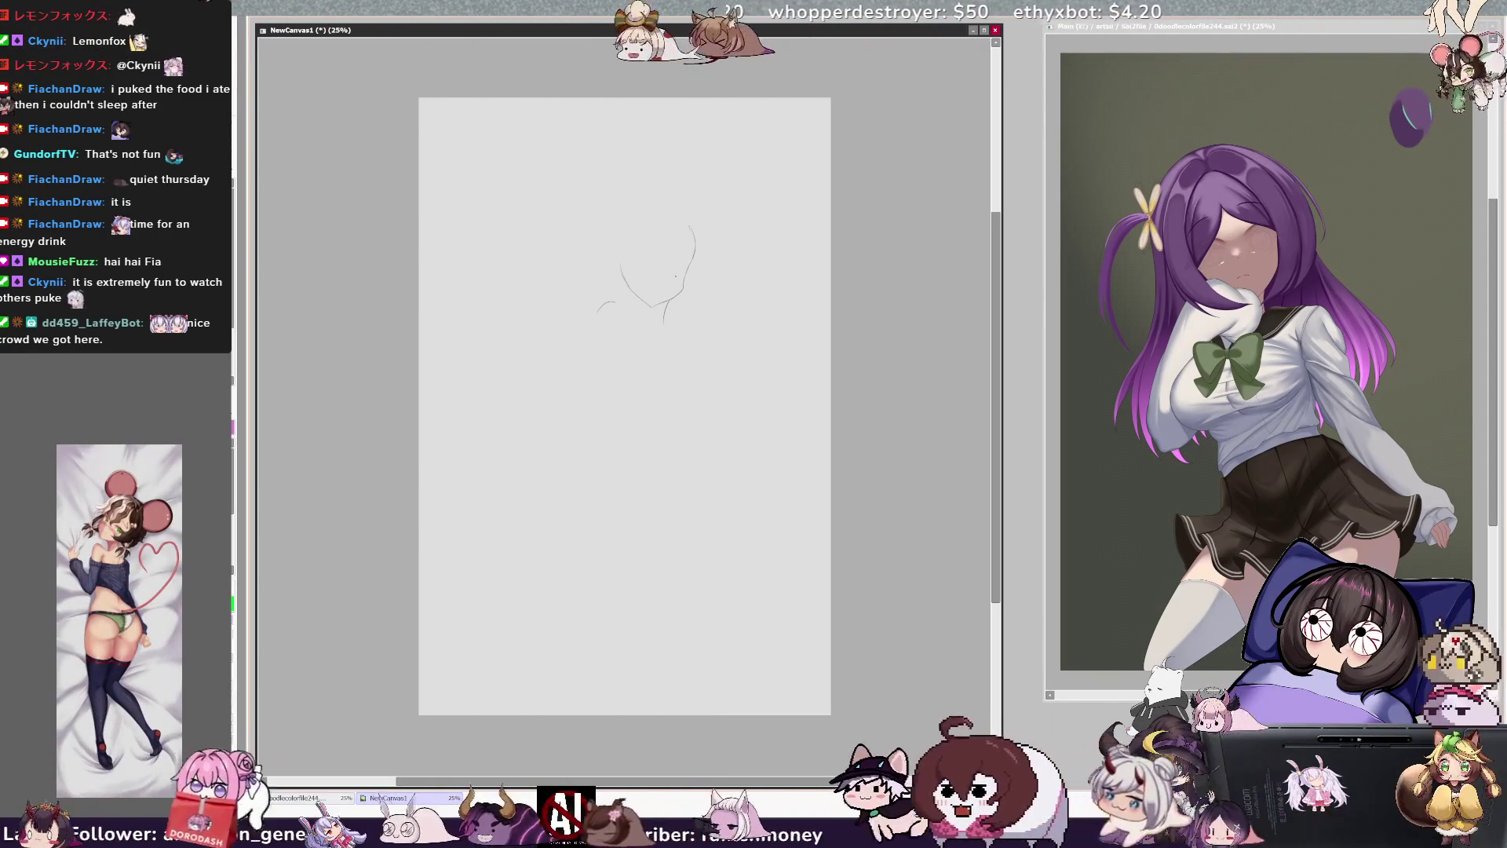
left_click_drag(636, 310, 637, 322)
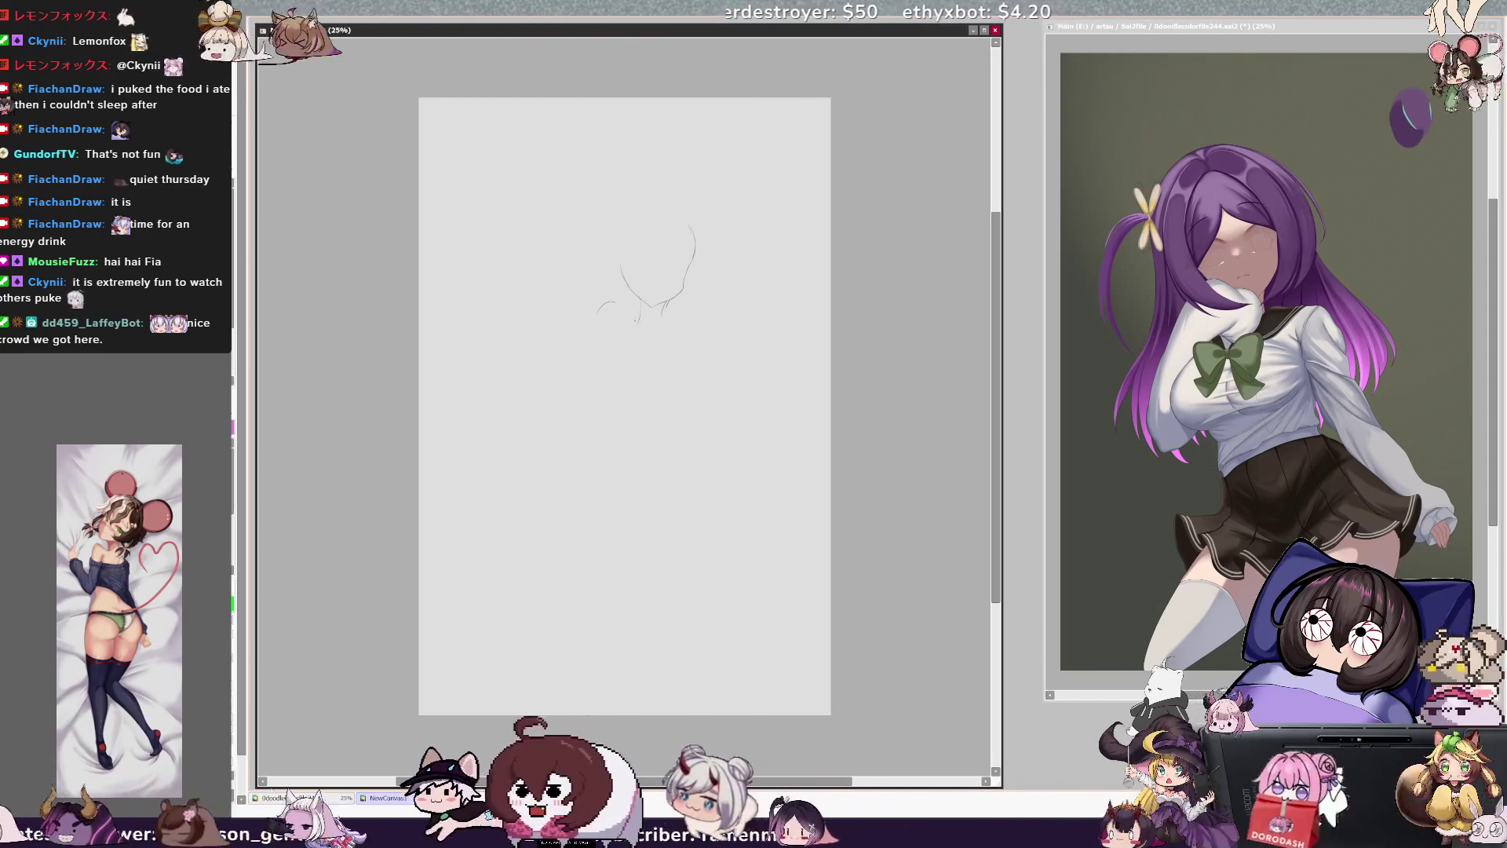
key("ctrl+z")
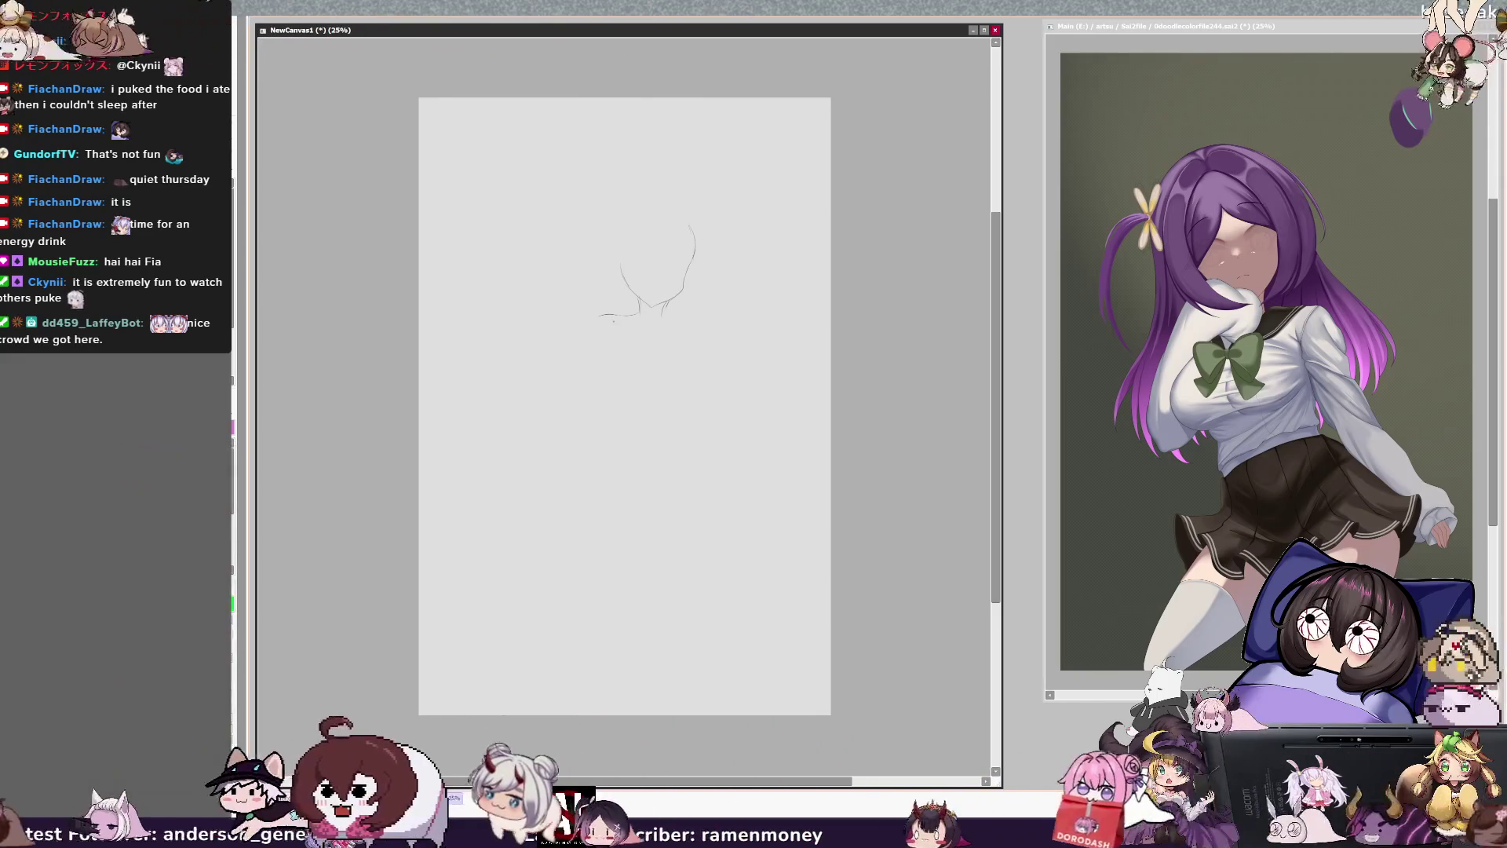
key("ctrl+z")
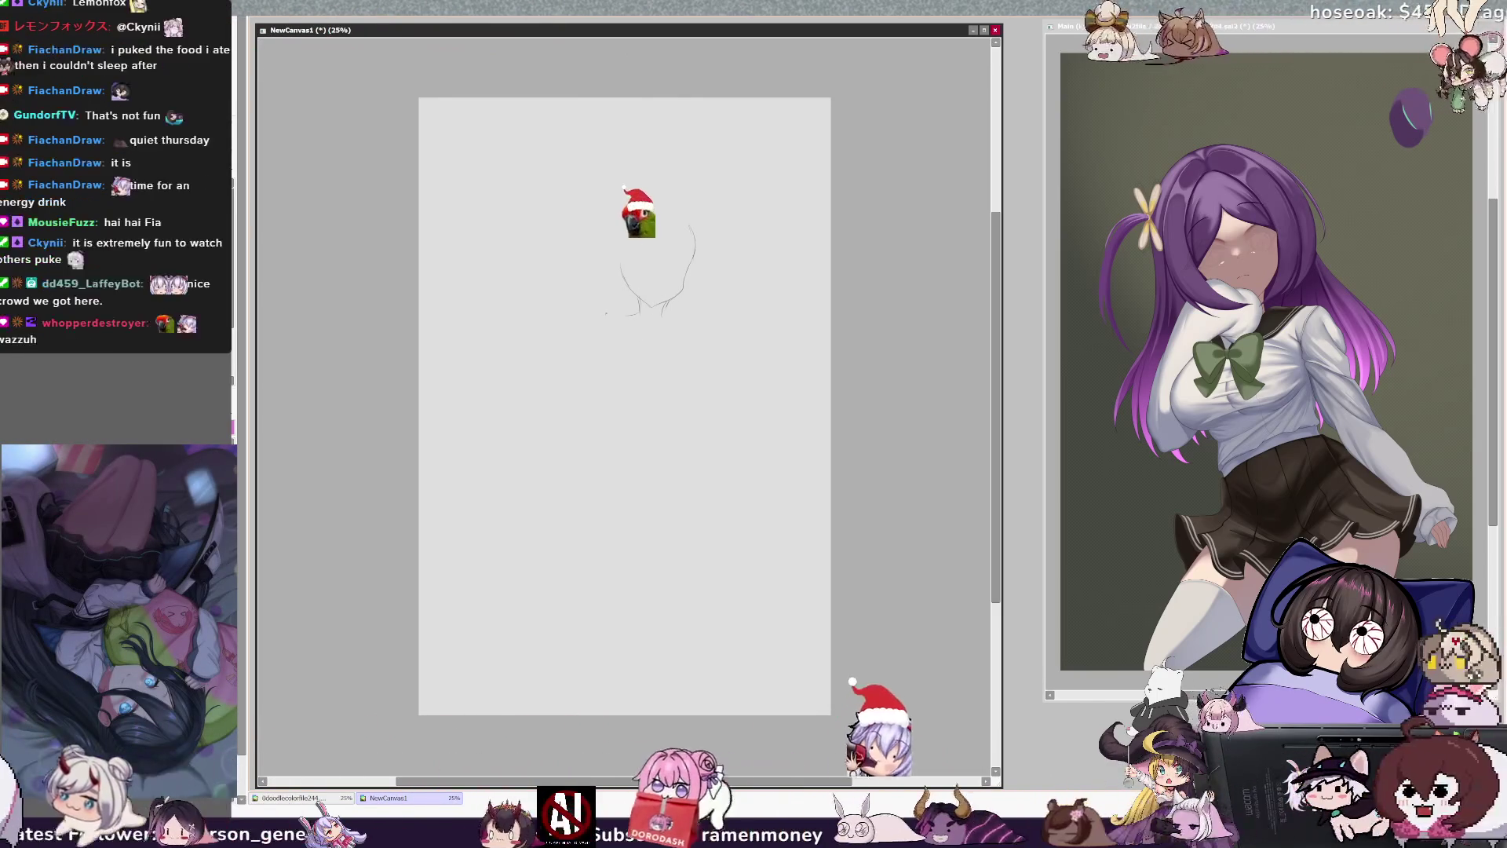
key("ctrl+y")
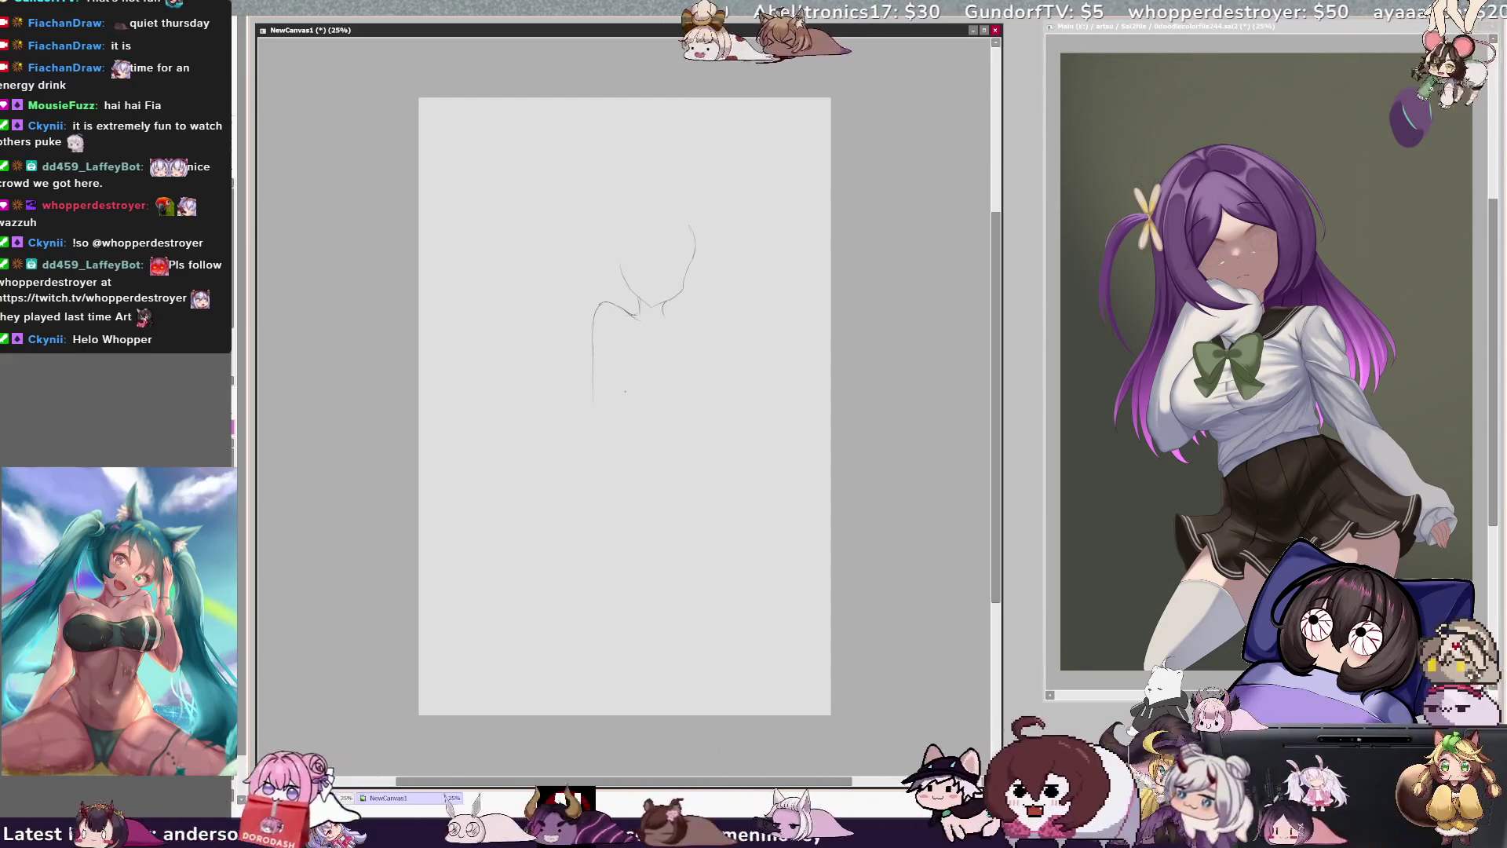
key("ctrl+z")
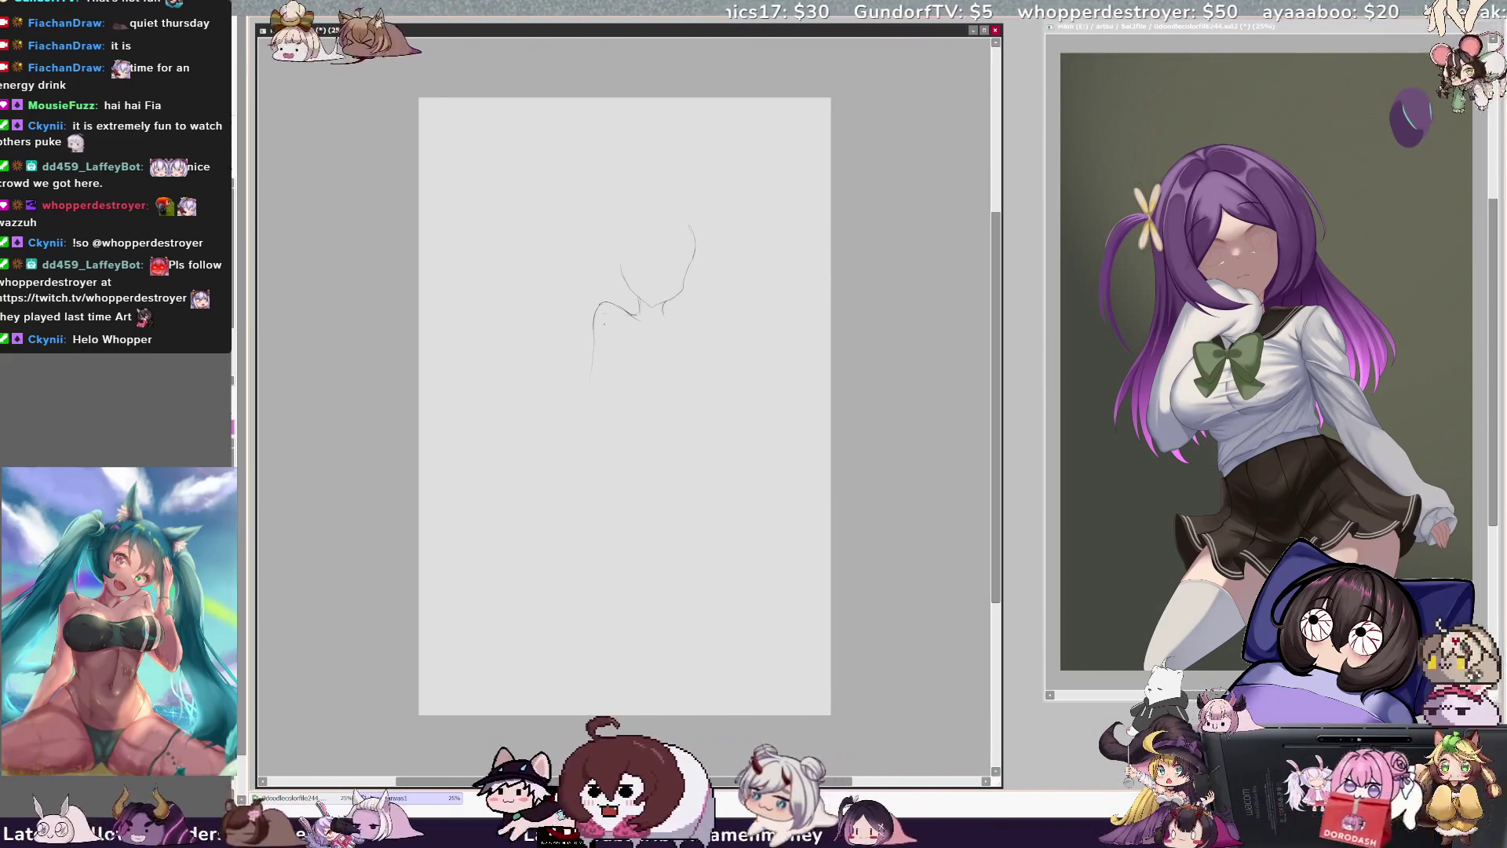
- Redraw the arm line longer, and add the left cheek line and a hair curve arcing left of the head
left_click_drag(594, 316, 583, 396)
left_click_drag(622, 263, 636, 305)
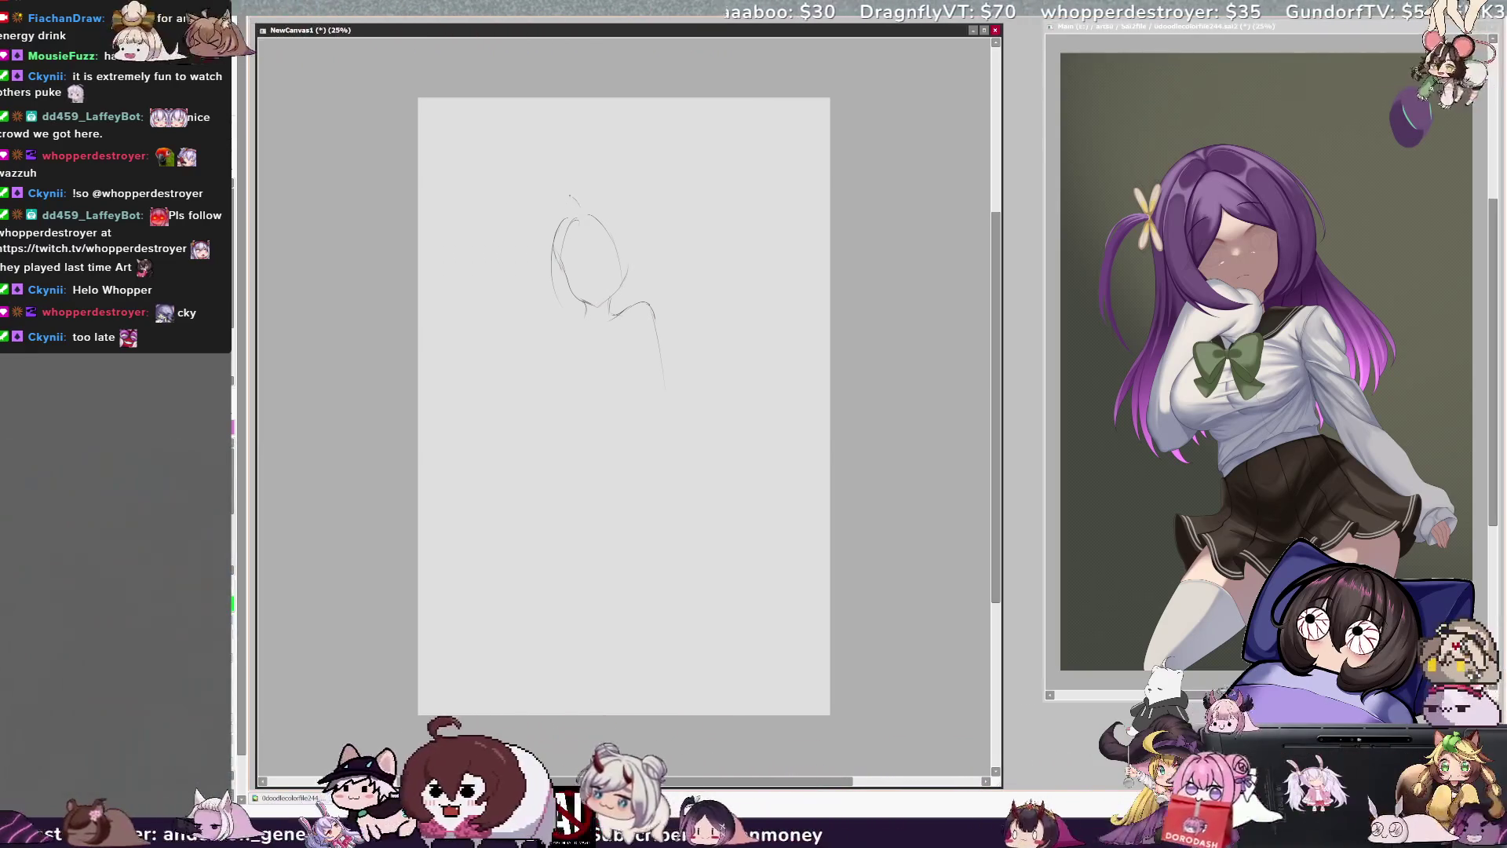
left_click_drag(579, 200, 512, 240)
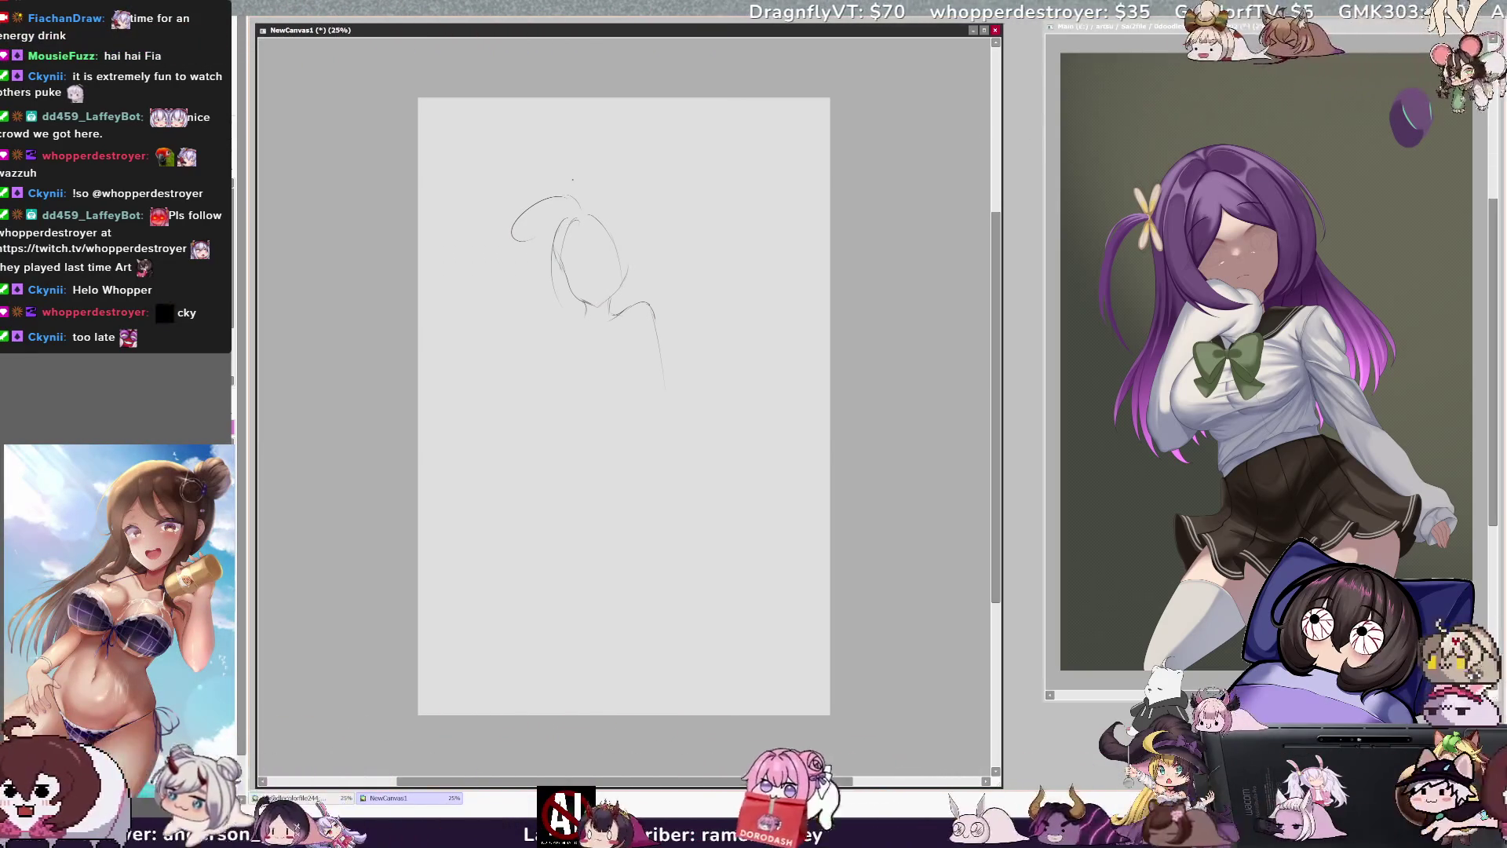
key("ctrl+w")
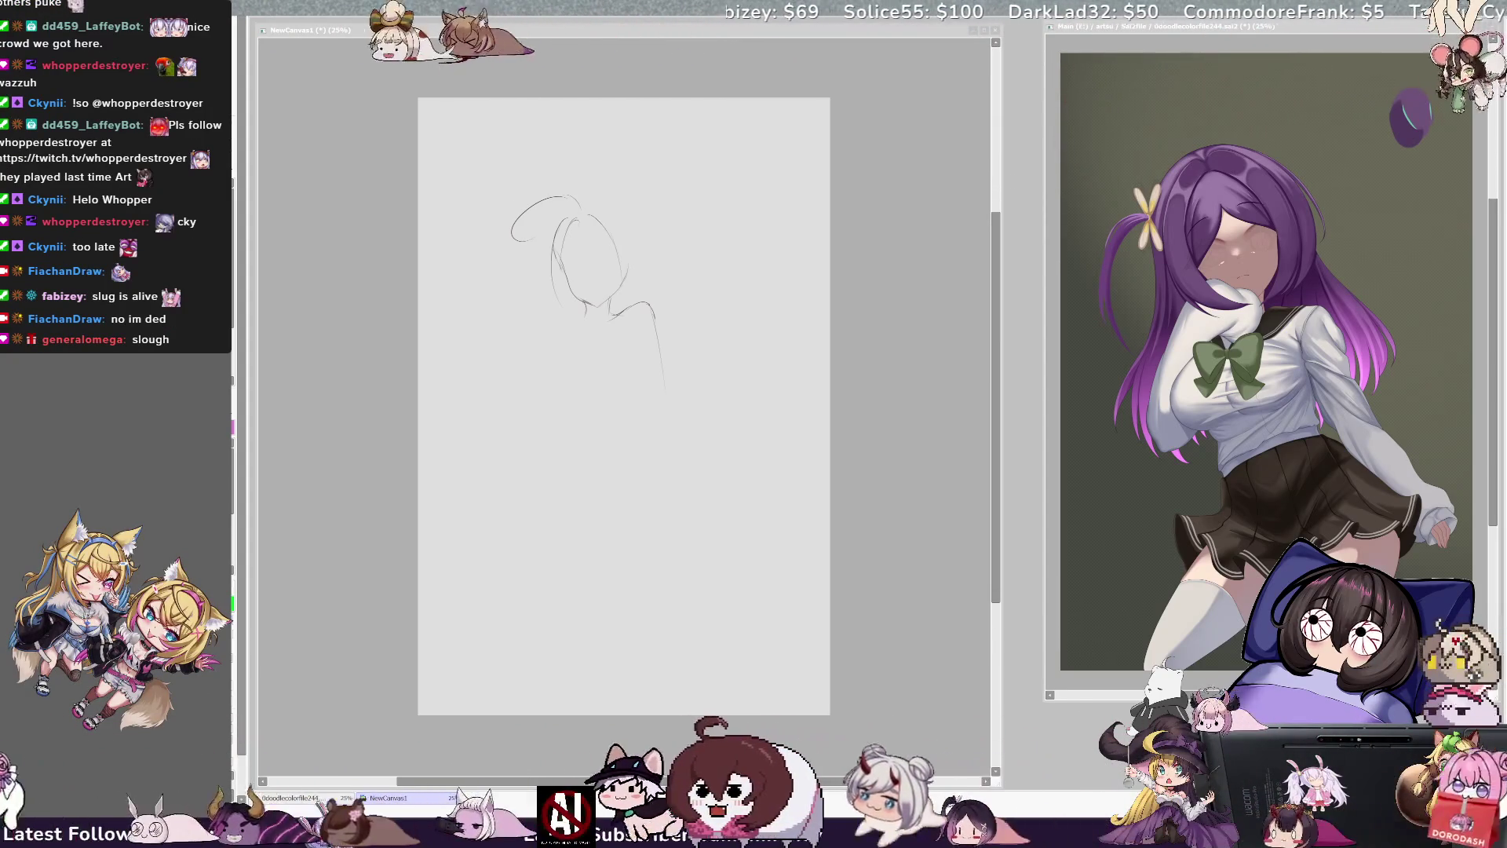
left_click(621, 246)
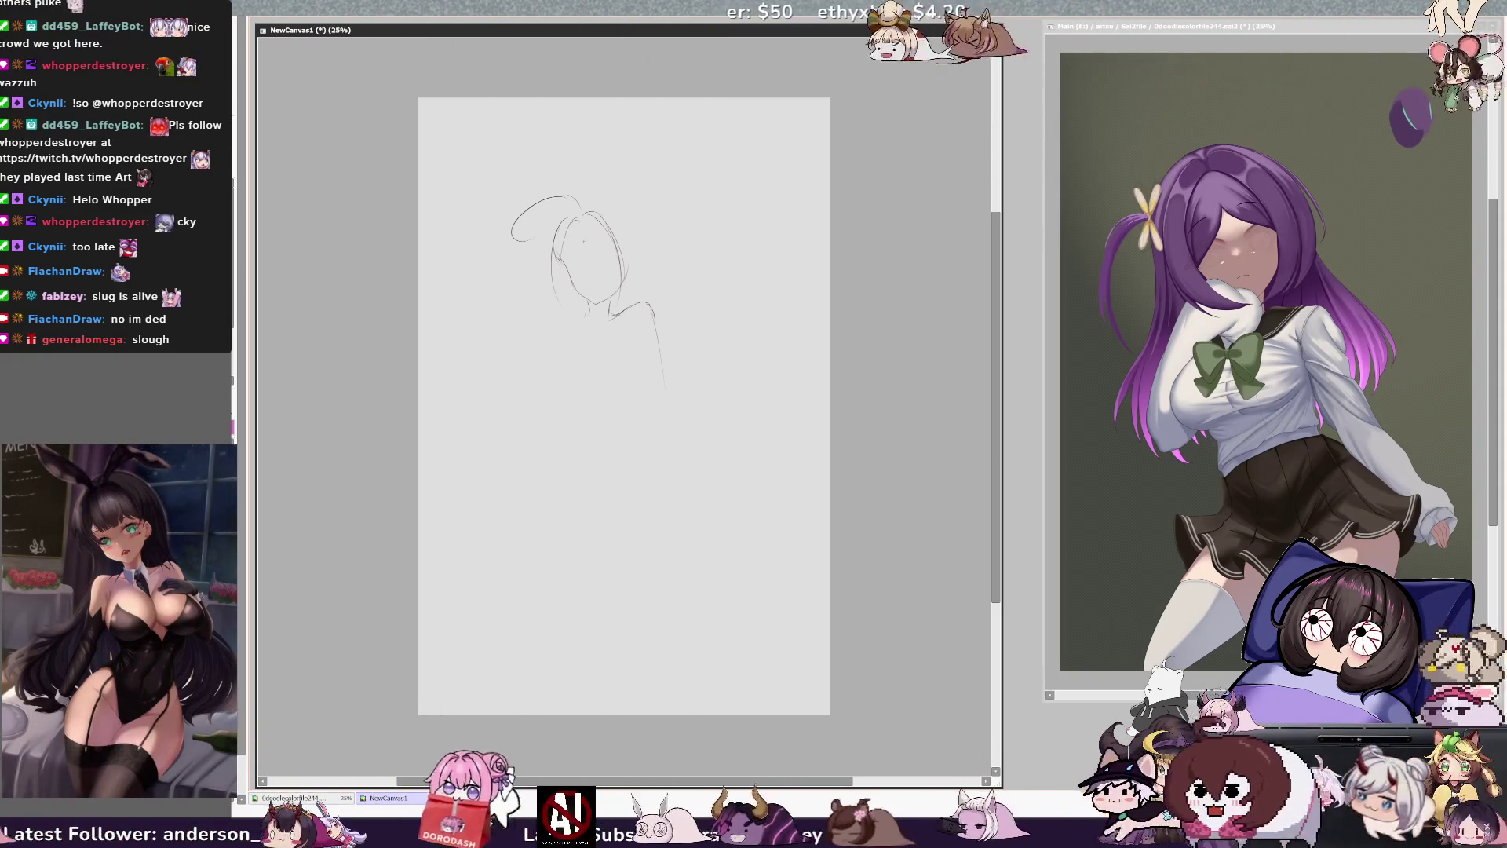
- Add a curved hair stroke and outline the head's side, checking mirrored and undoing a stray stroke
left_click_drag(579, 232, 578, 235)
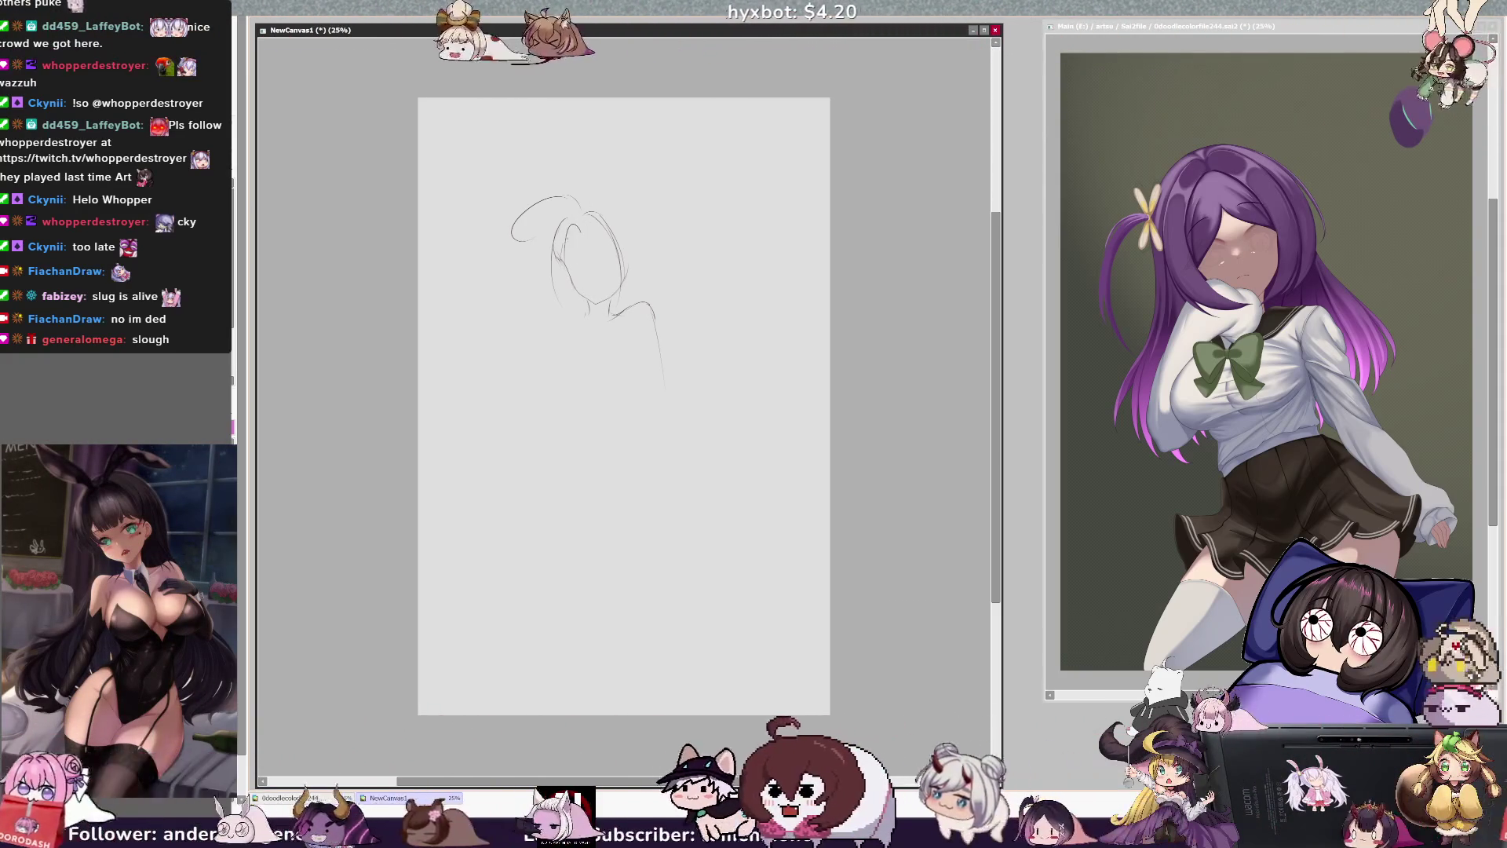
key("ctrl+z")
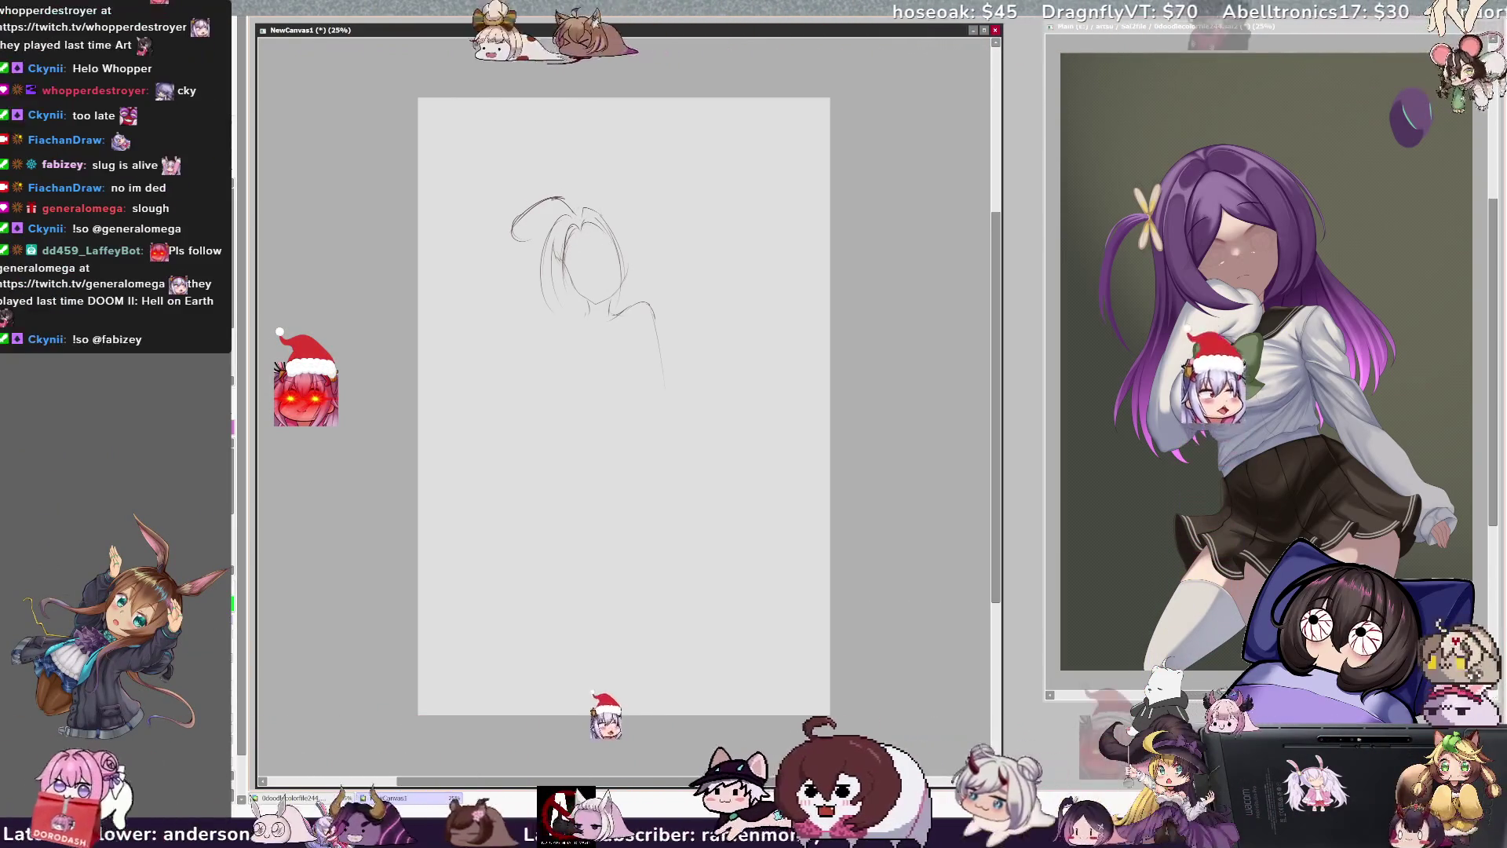
left_click_drag(585, 212, 610, 211)
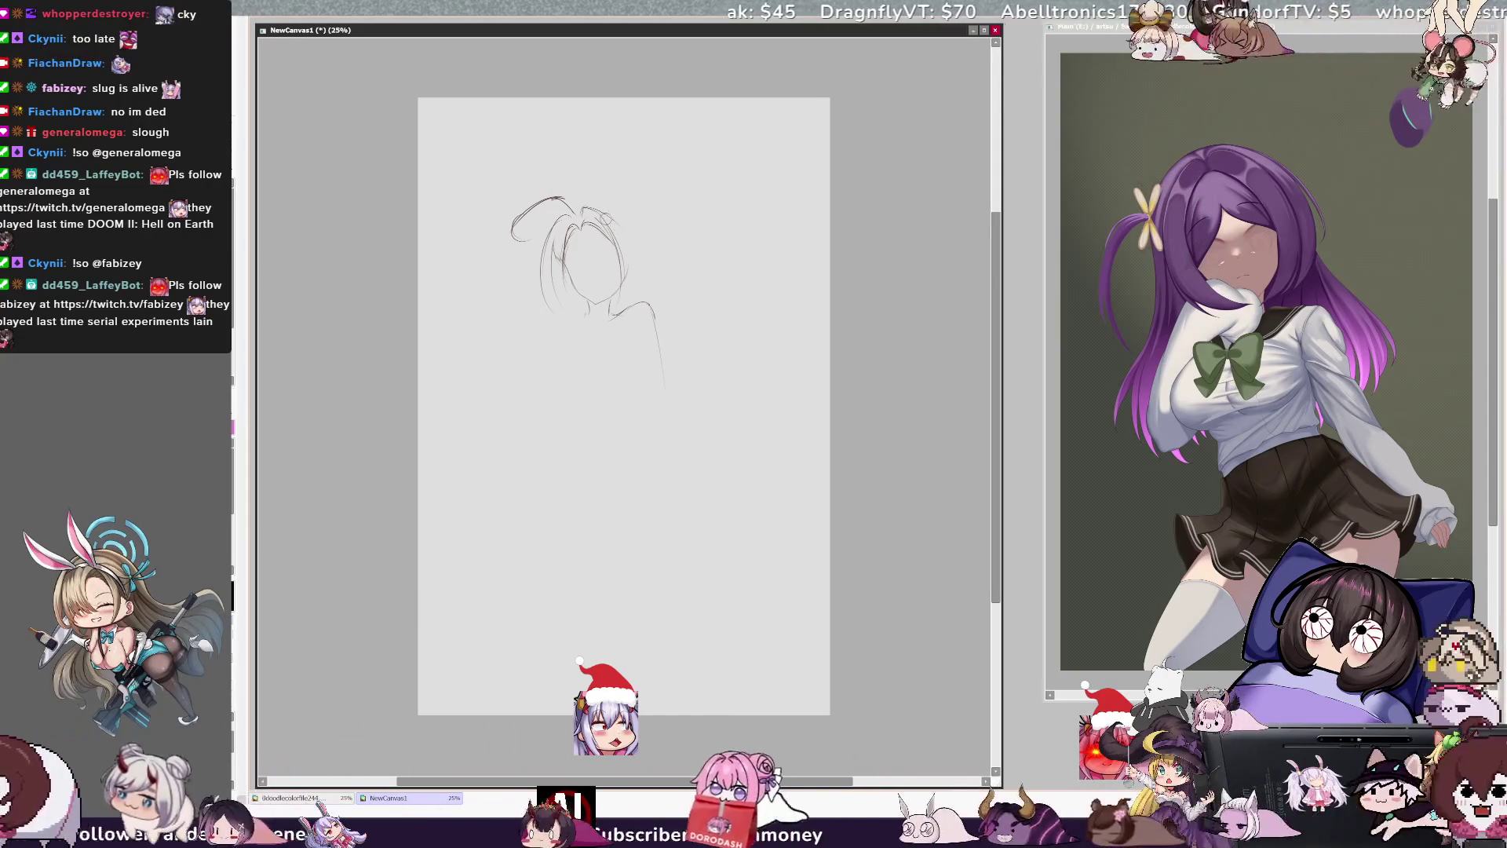
key("h")
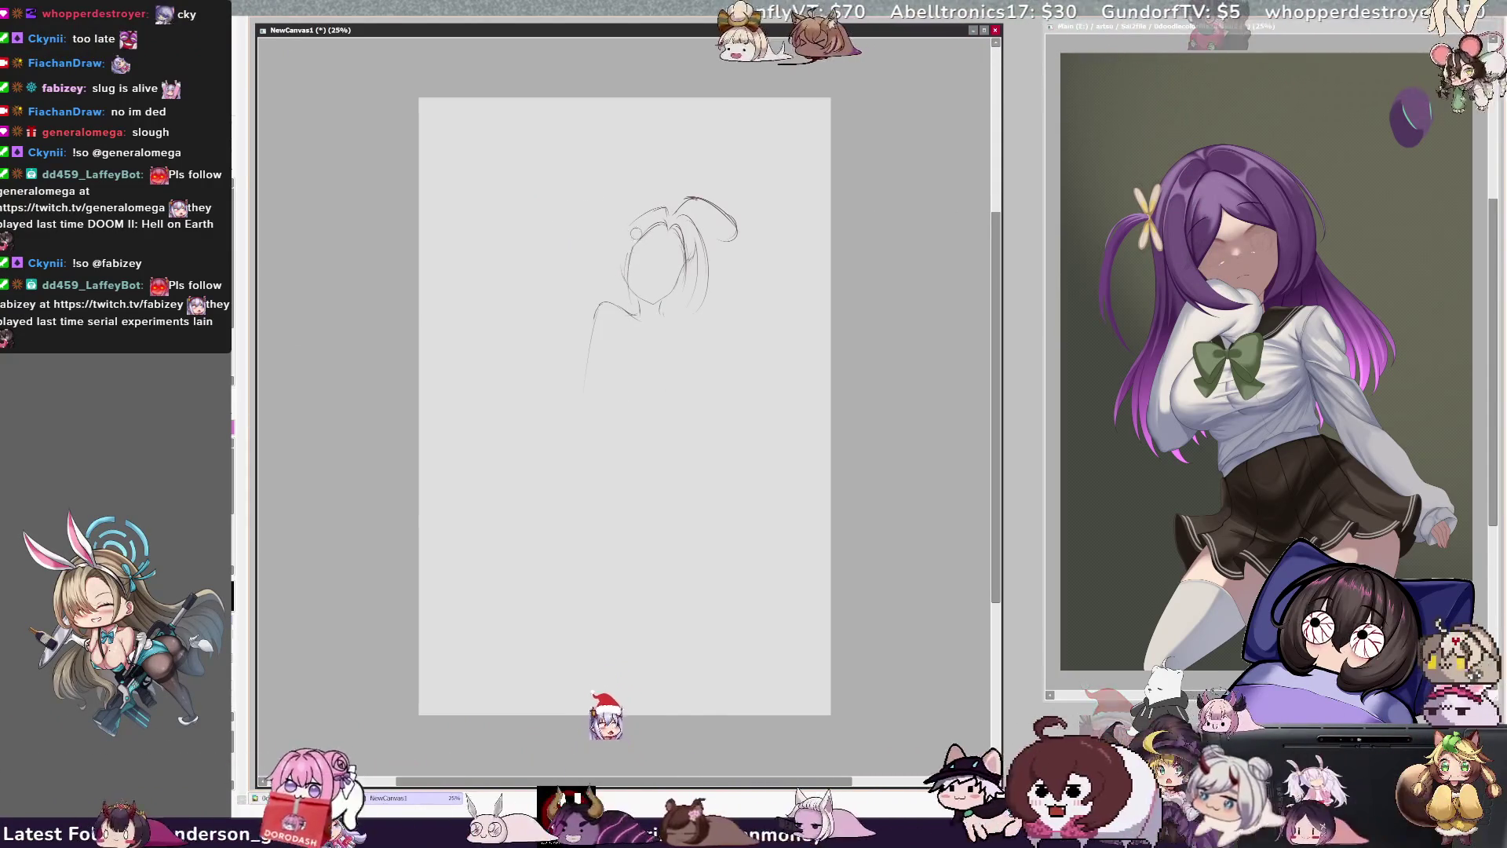
left_click_drag(658, 204, 629, 222)
left_click_drag(639, 204, 606, 246)
key("ctrl+z")
key("h")
key("h")
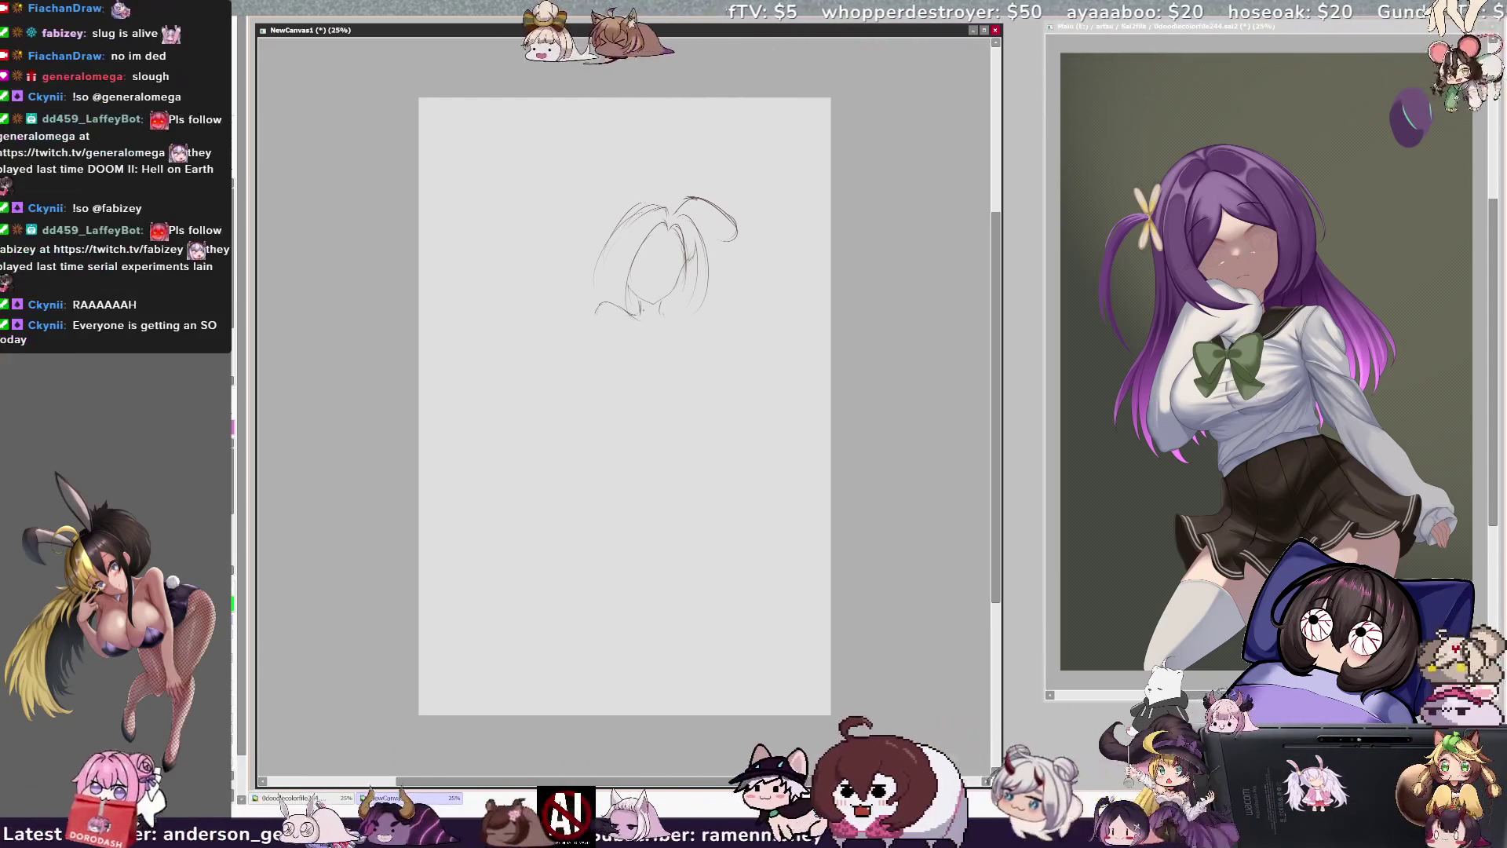
key("h")
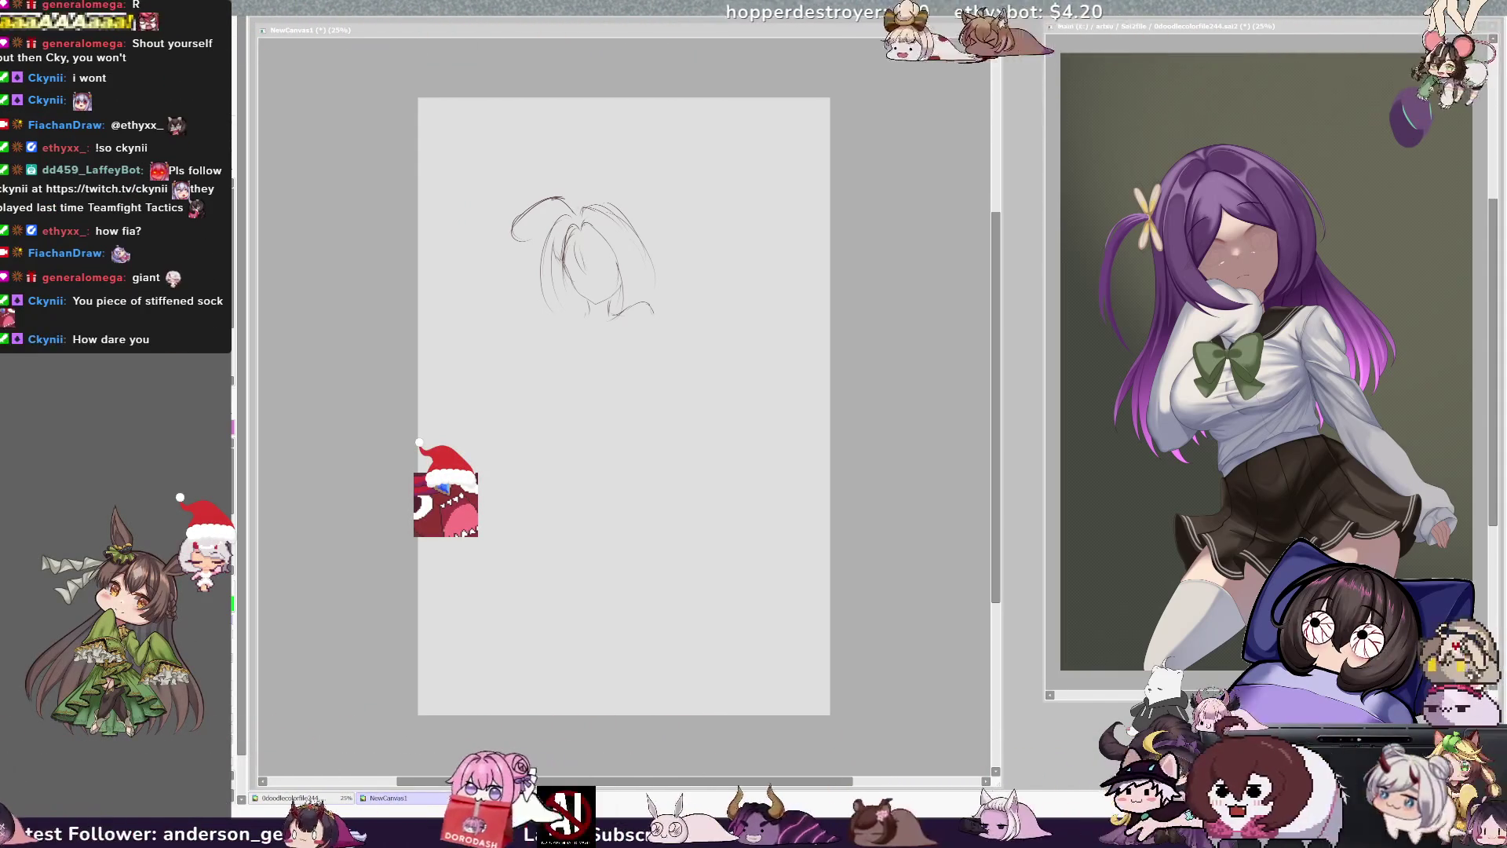
- Refocus the NewCanvas1 drawing window and adjust the view over the head sketch
left_click(700, 343)
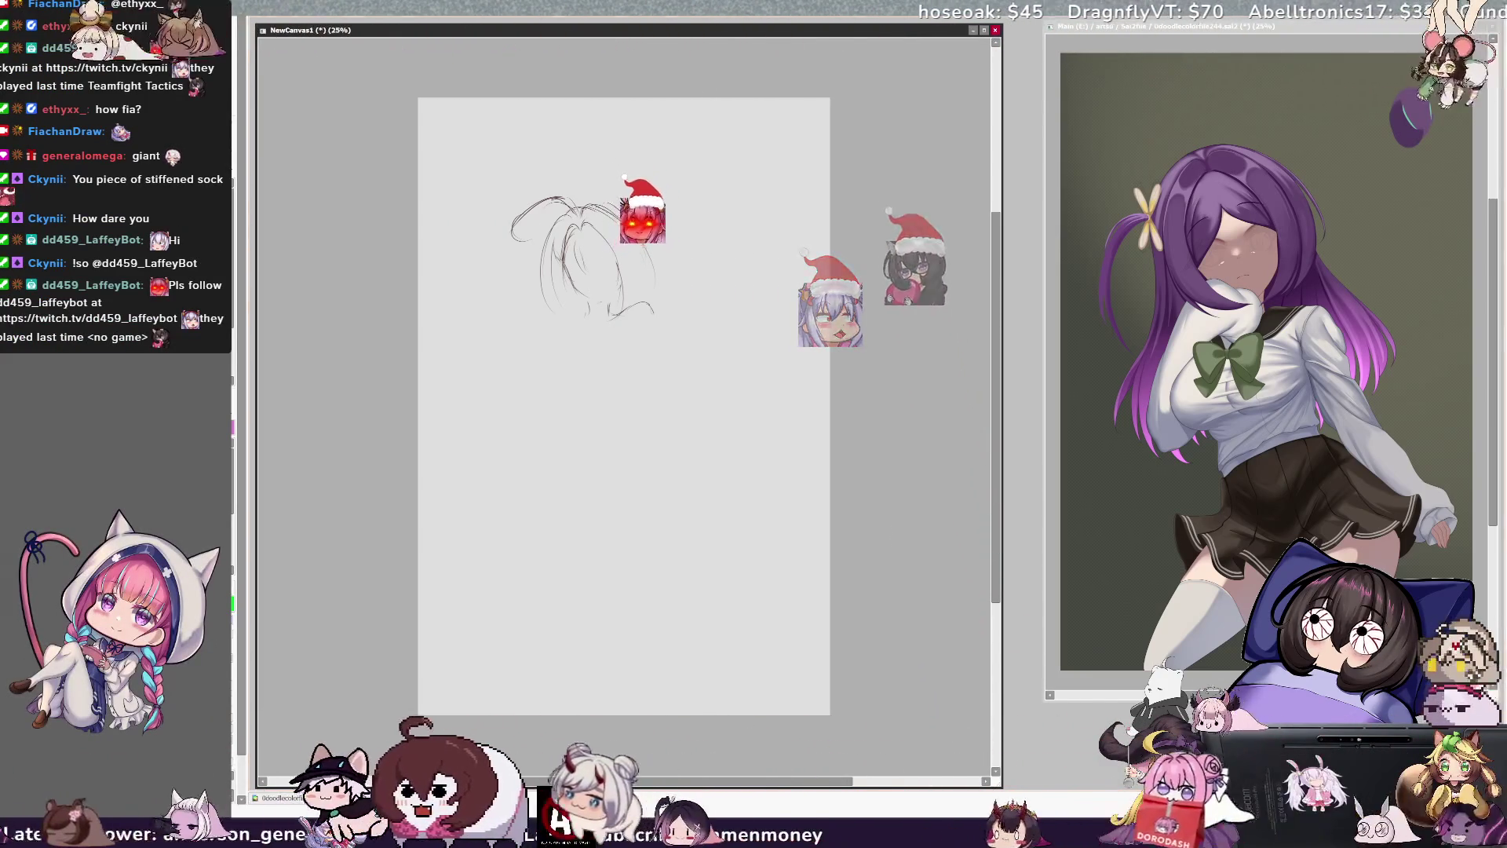
scroll(769, 196, "up", 1)
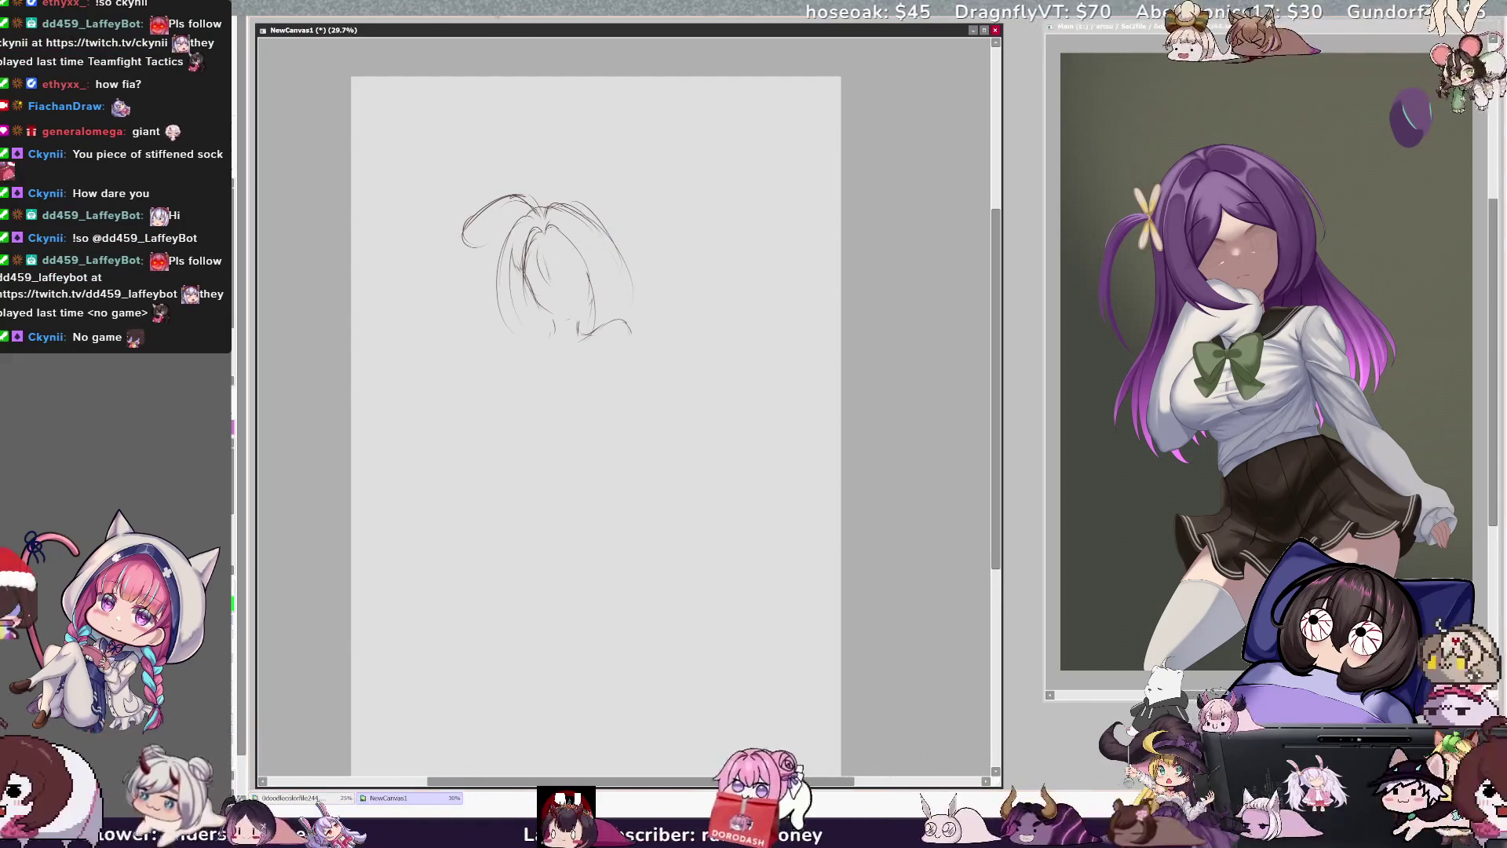
- With the view tilted, select the sketch layer and draw the jaw and chin line
key("End")
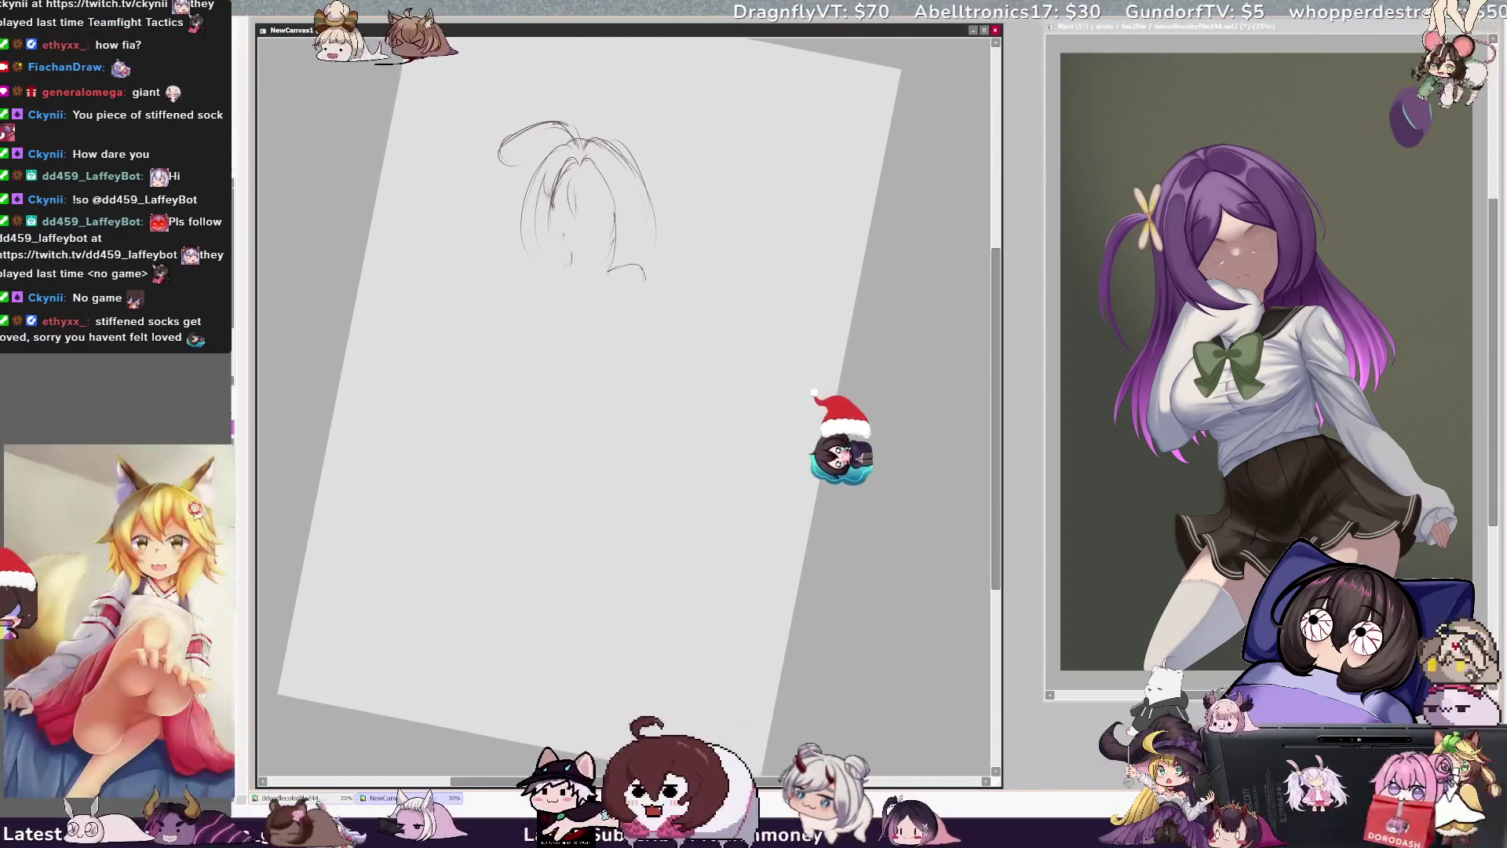
left_click(557, 209, "ctrl+shift")
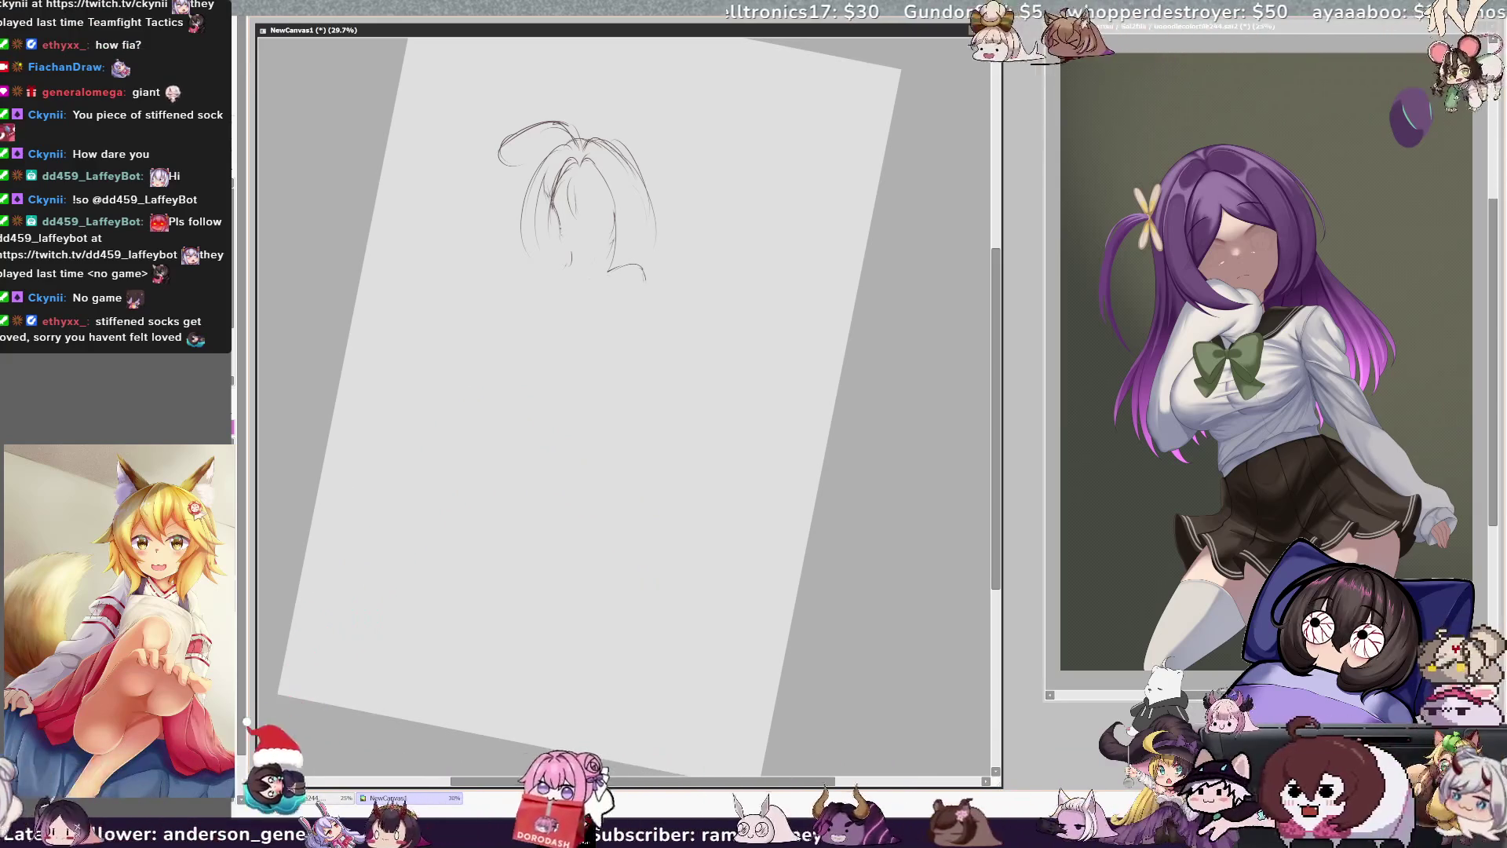
left_click(562, 223, "ctrl+shift")
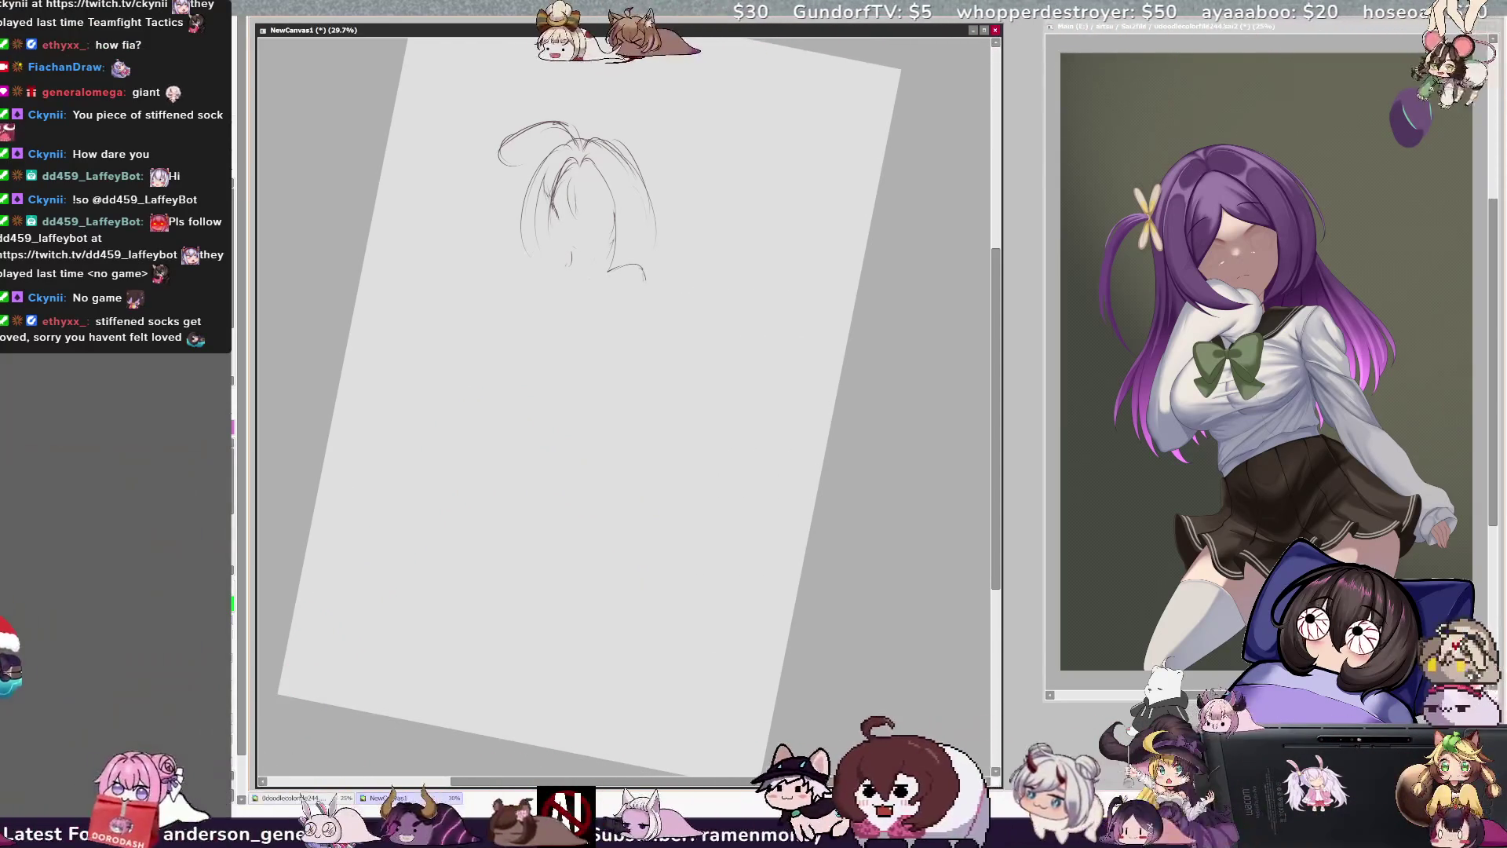
left_click_drag(560, 228, 593, 245)
left_click(606, 232)
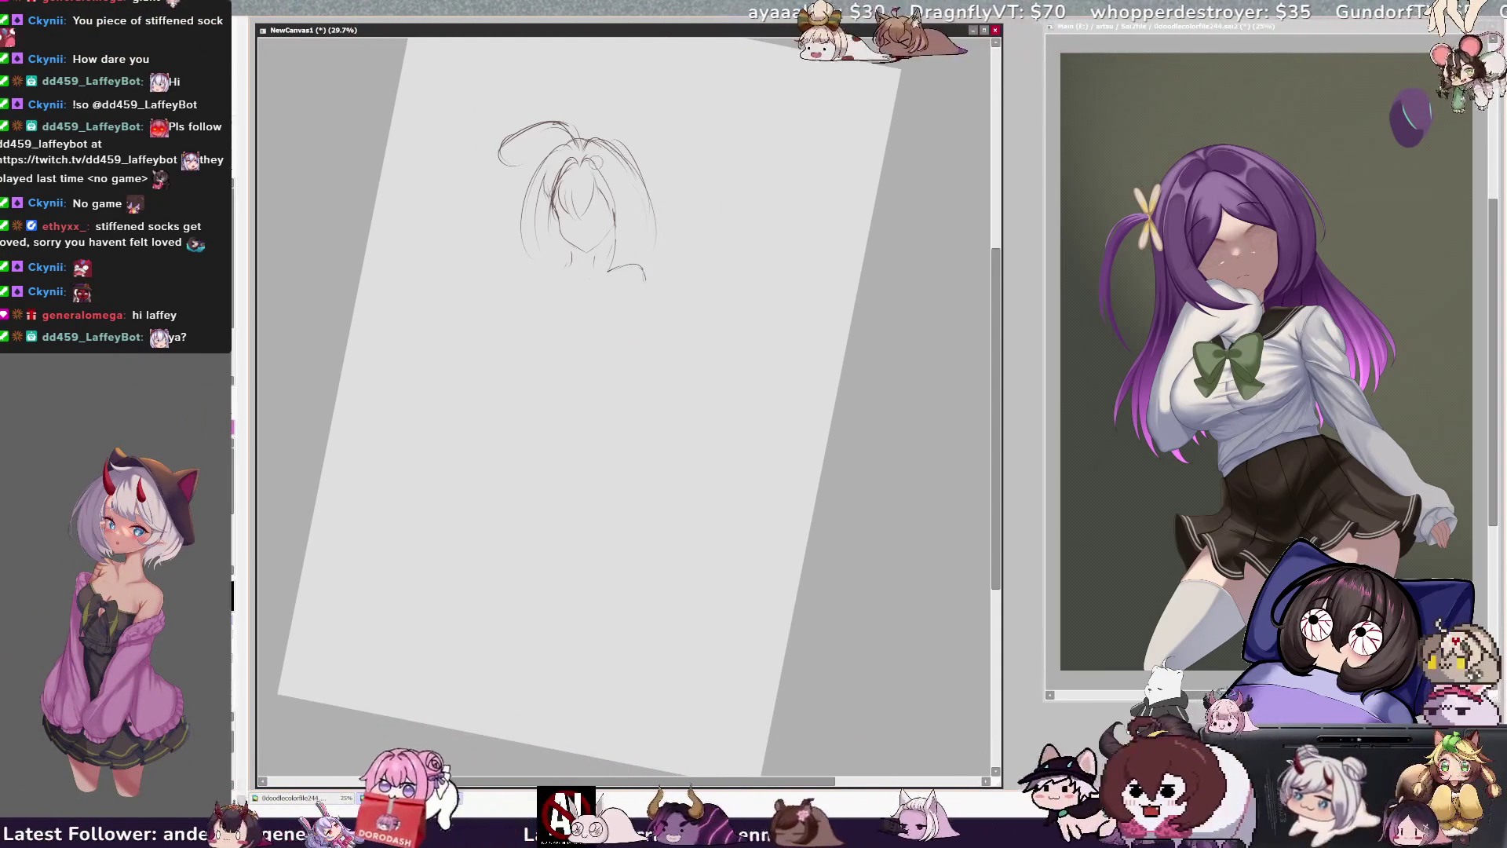
- After a mirrored check, add a stroke along the right side of the hair and straighten the view
key("Insert")
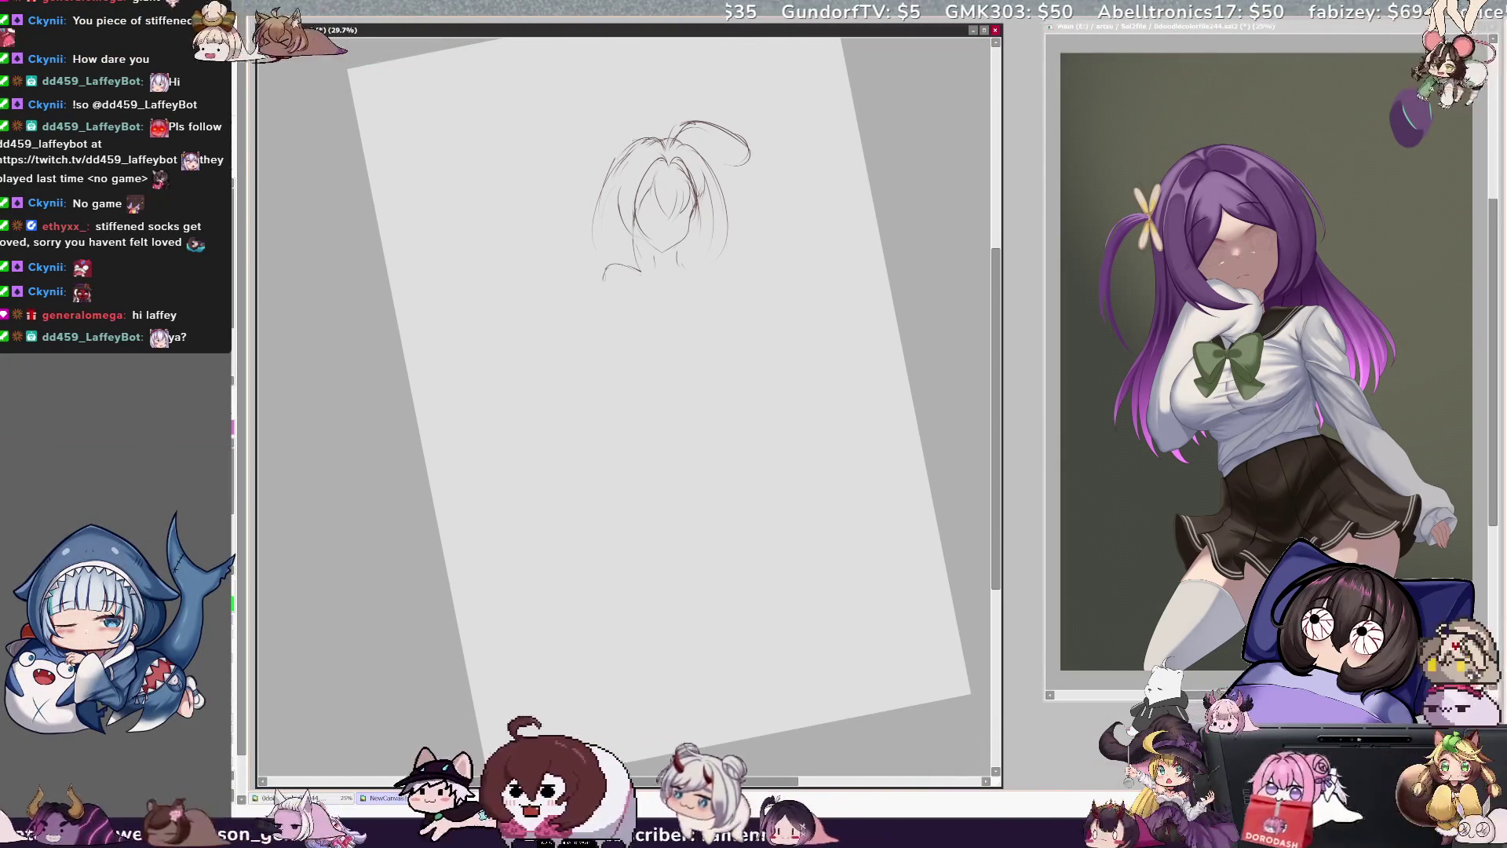
key("Insert")
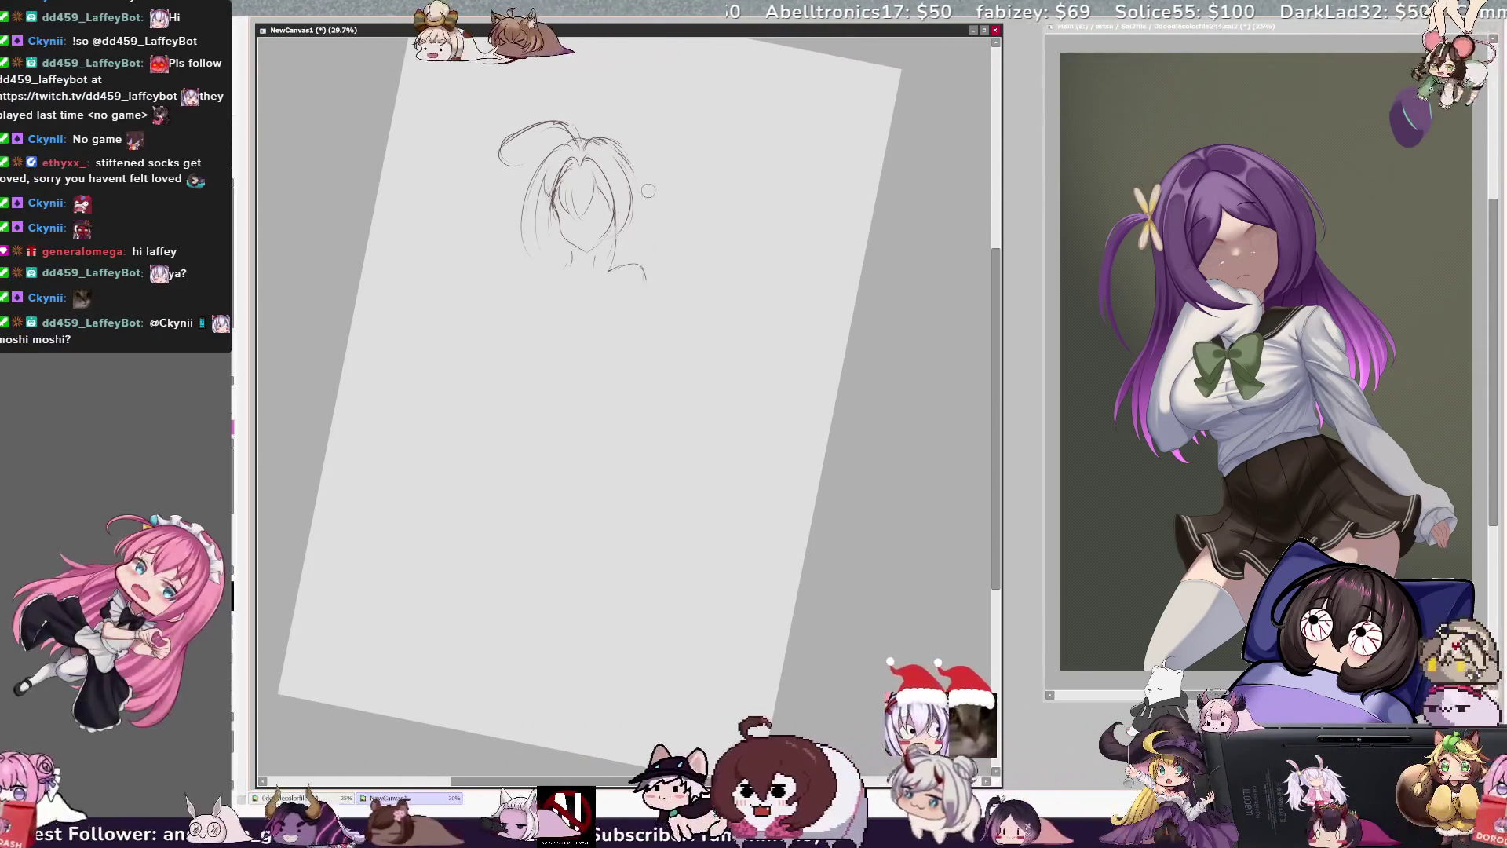
left_click_drag(637, 155, 658, 236)
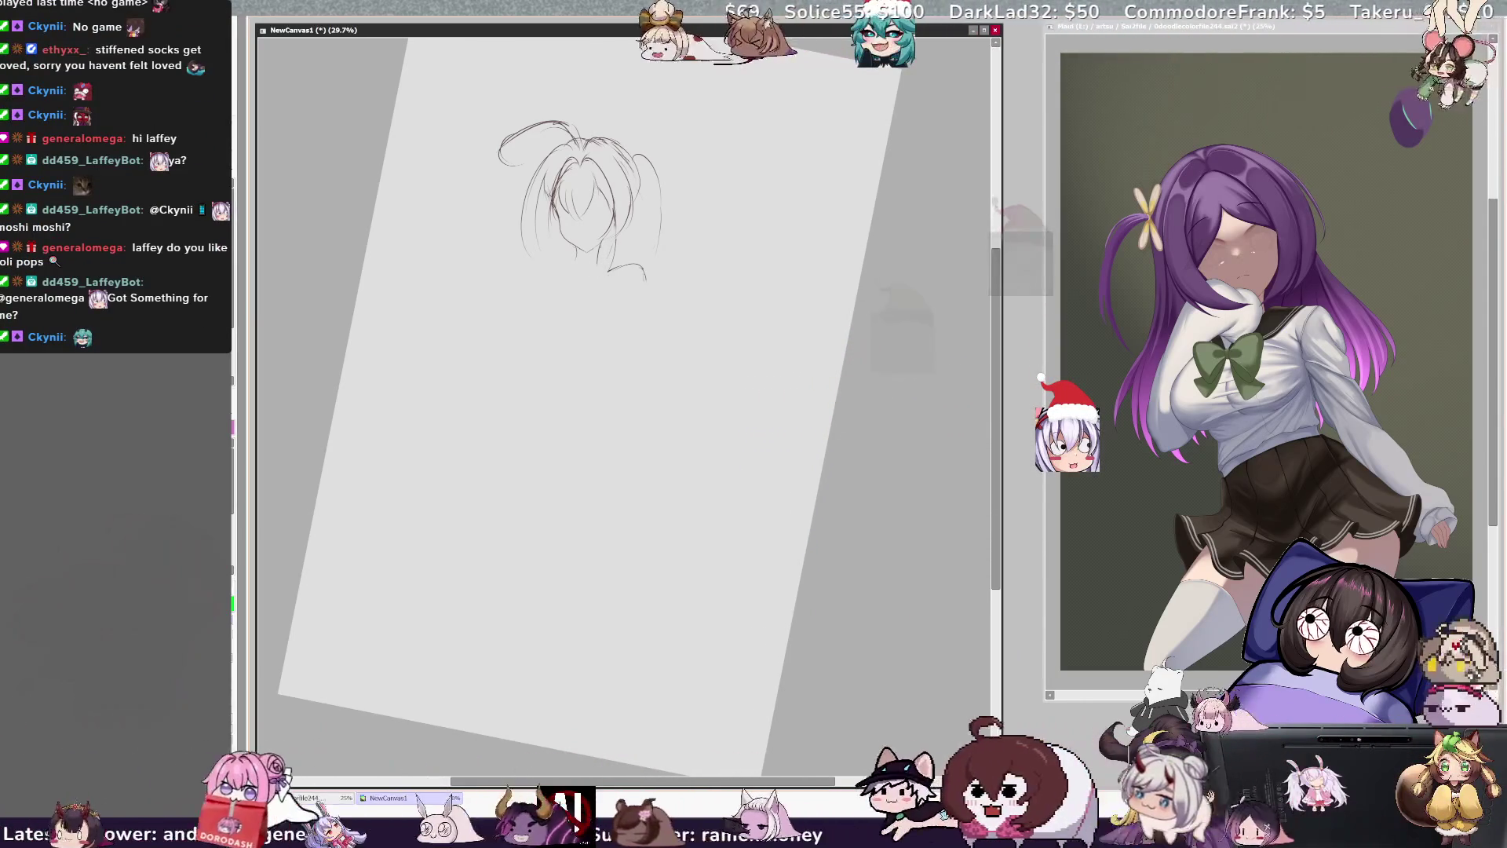
key("Home")
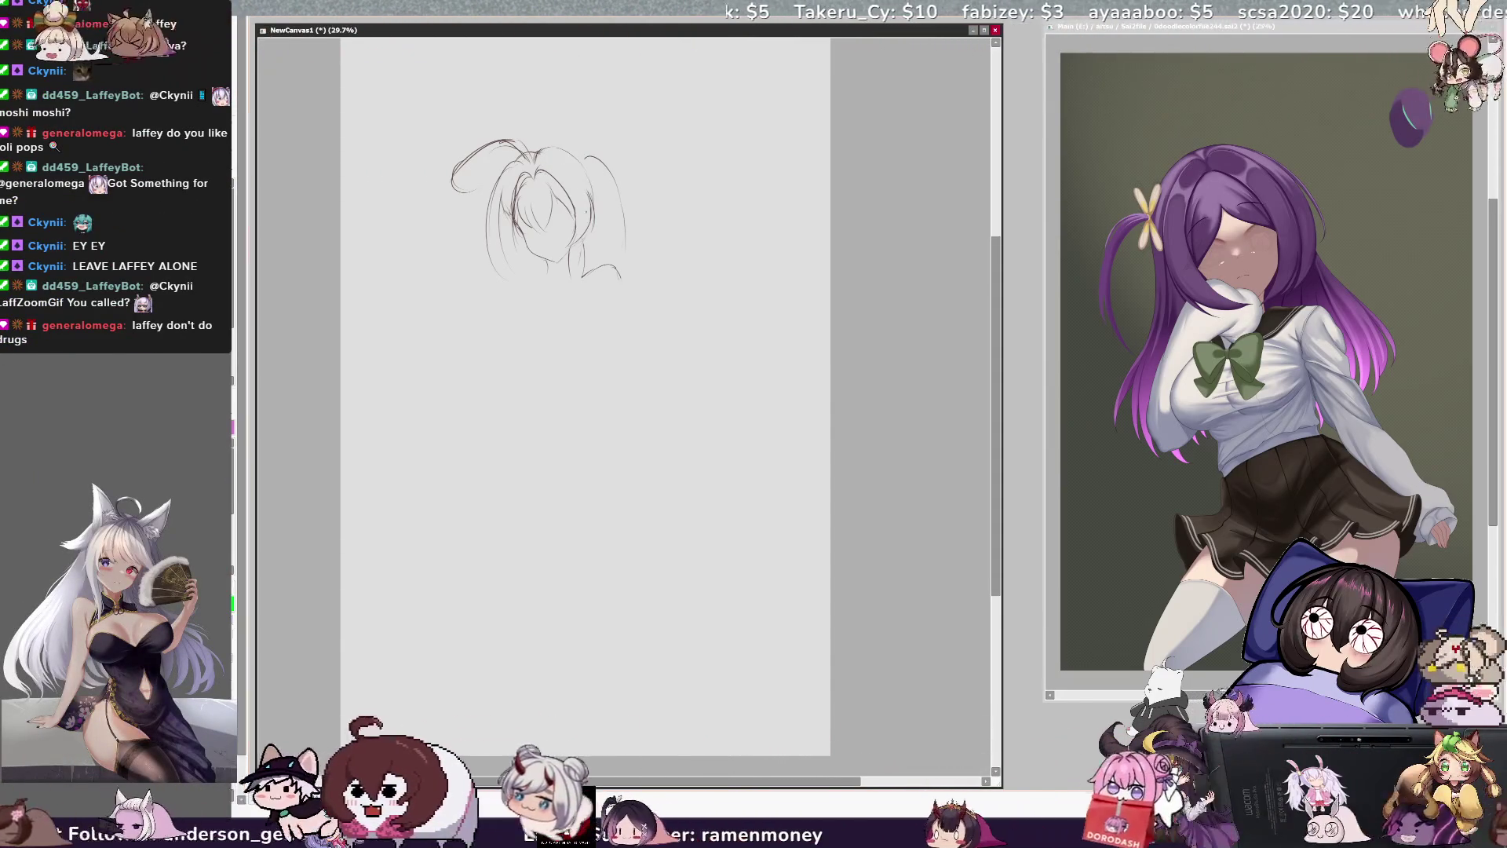
- Mirror-check the head, draw the left face line, and shift the head sketch left on the page
key("h")
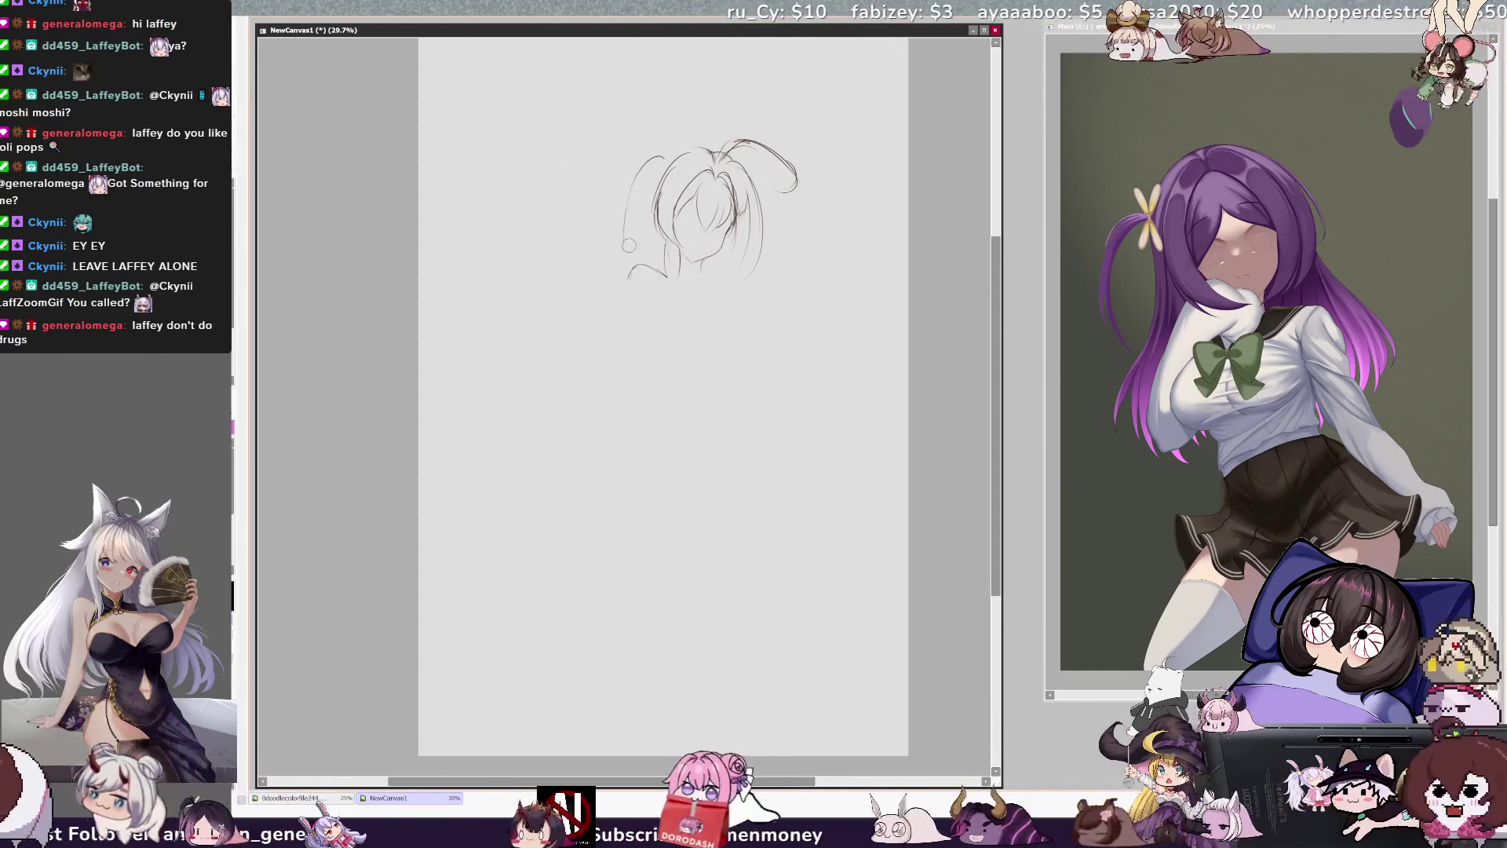
key("h")
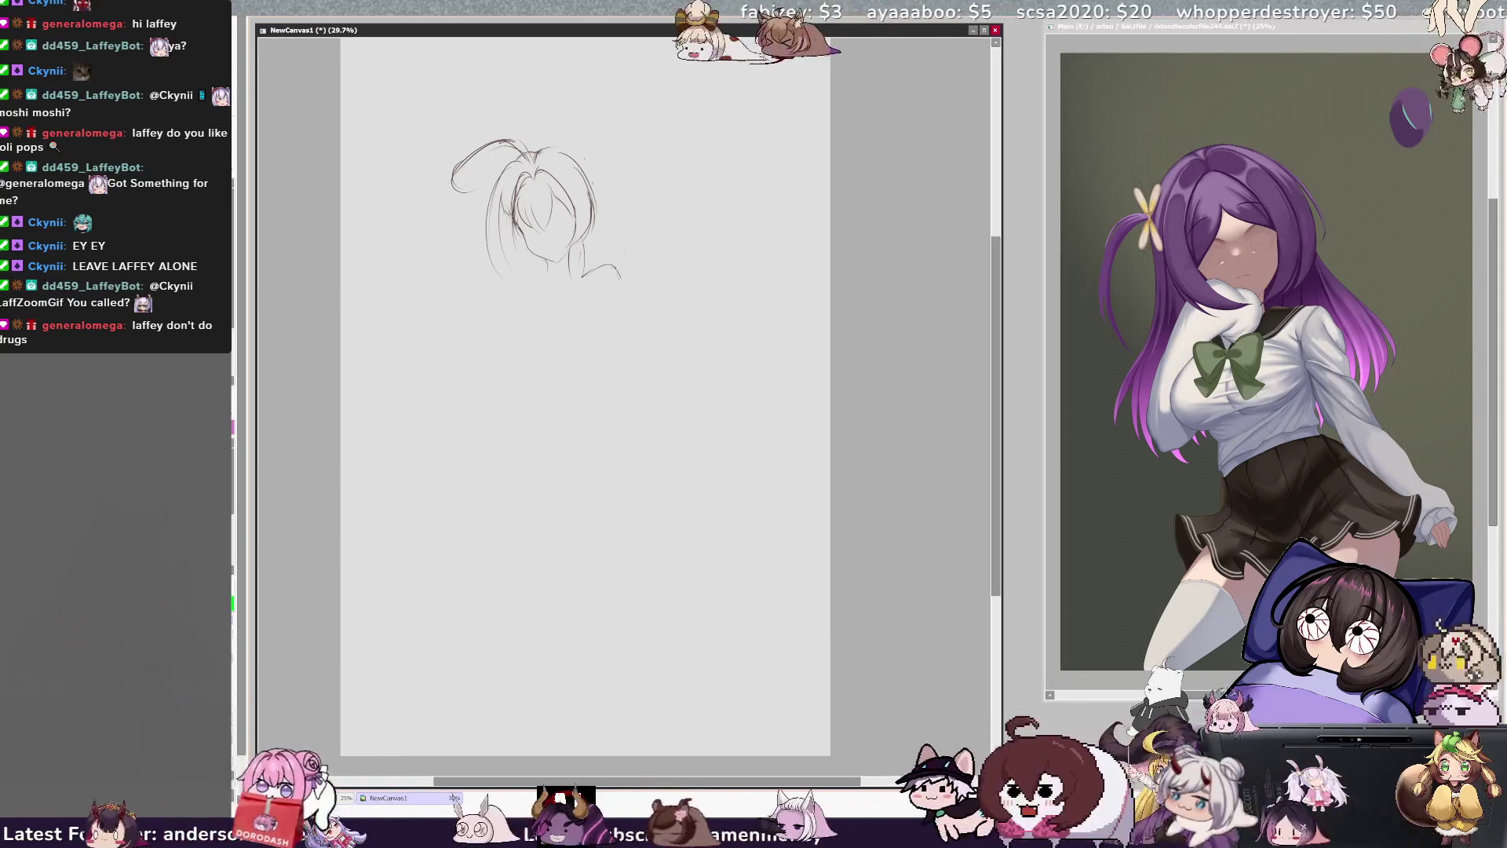
key("h")
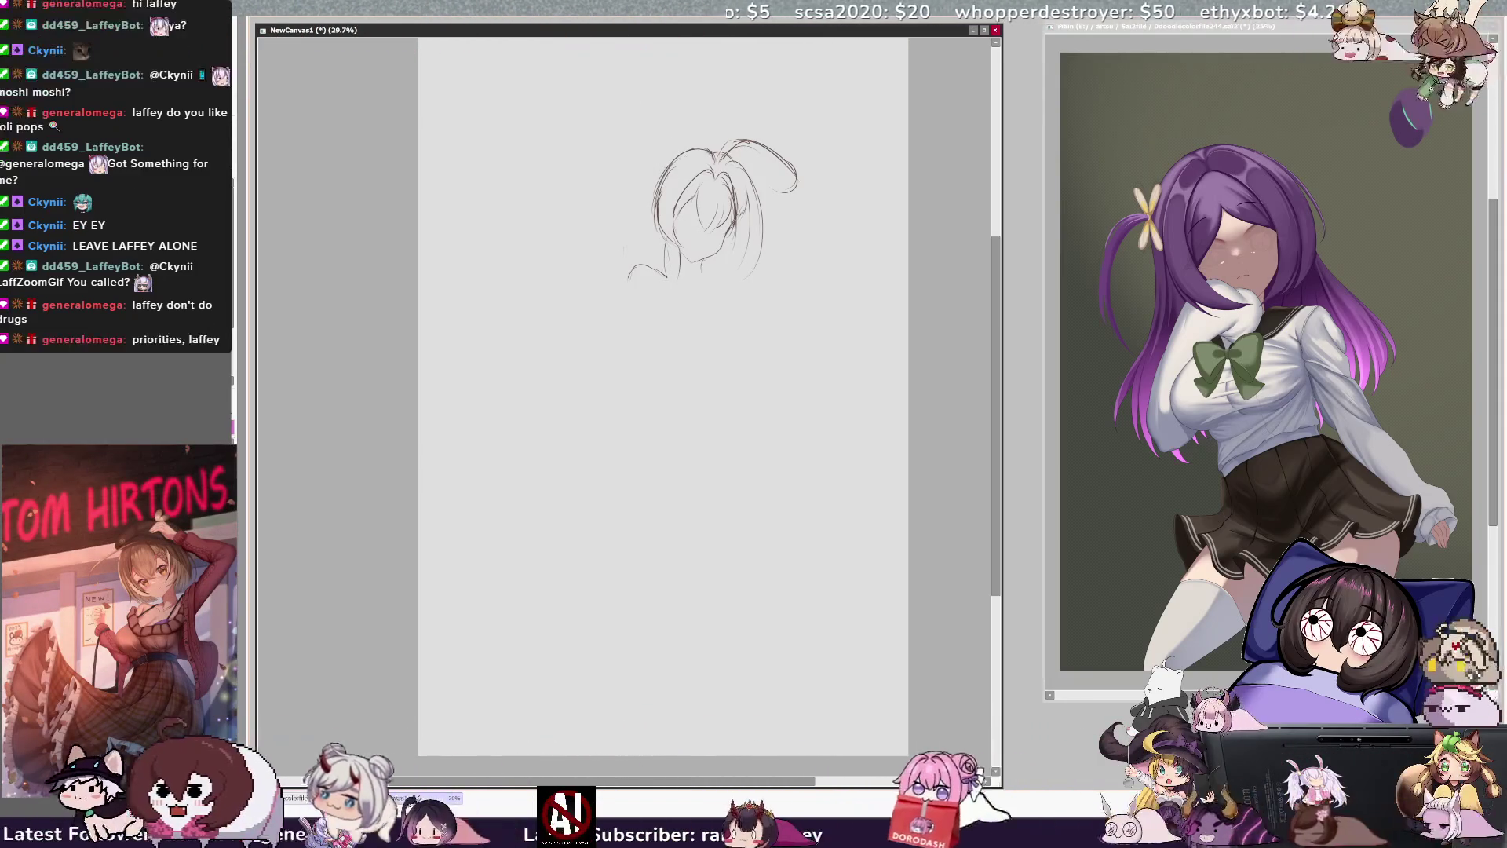
key("h")
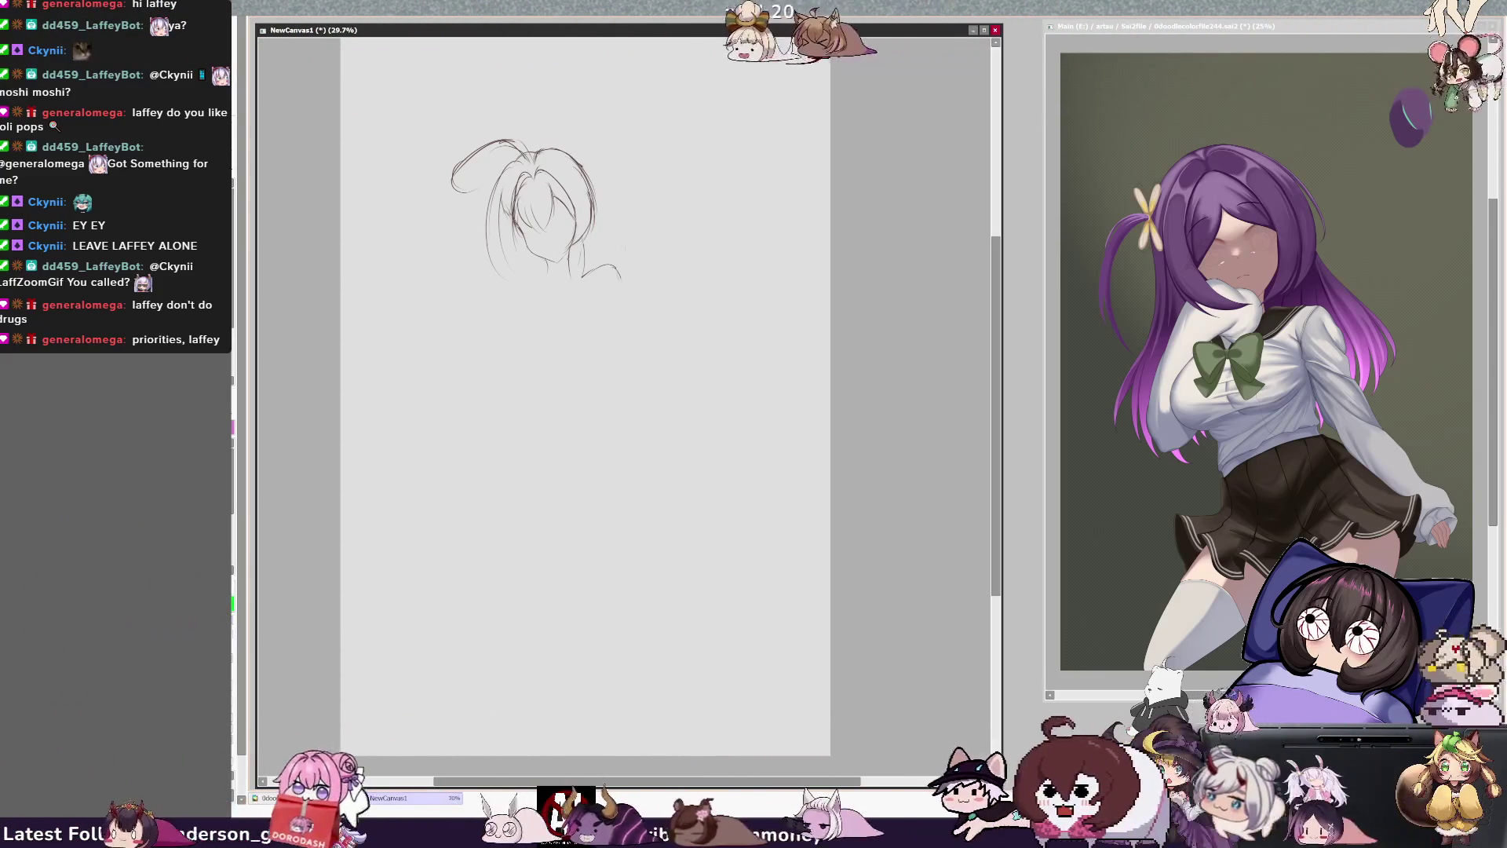
left_click_drag(504, 209, 514, 221)
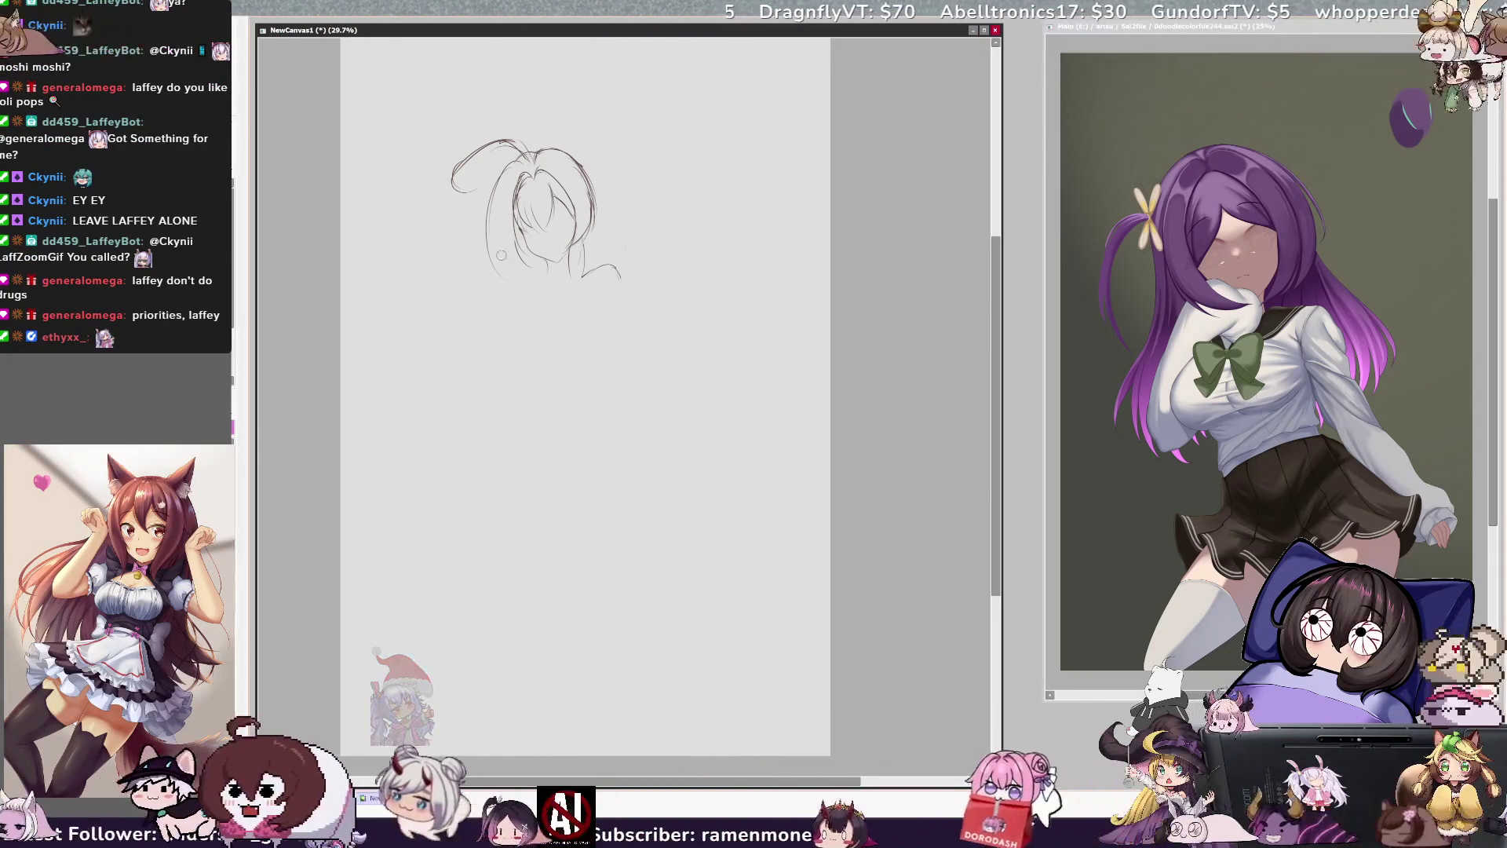
left_click_drag(495, 169, 502, 255)
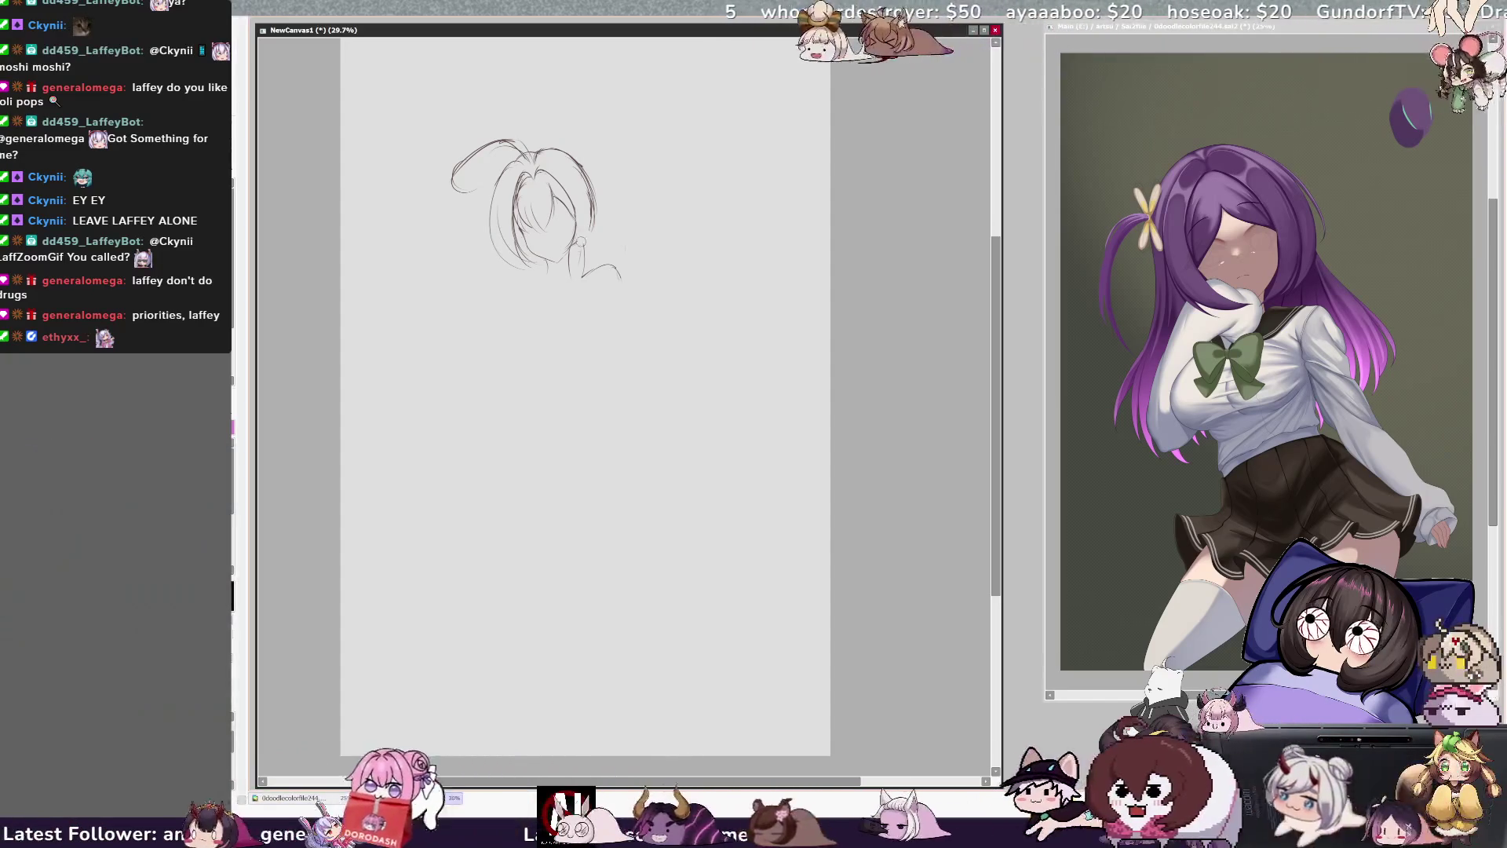
key("h")
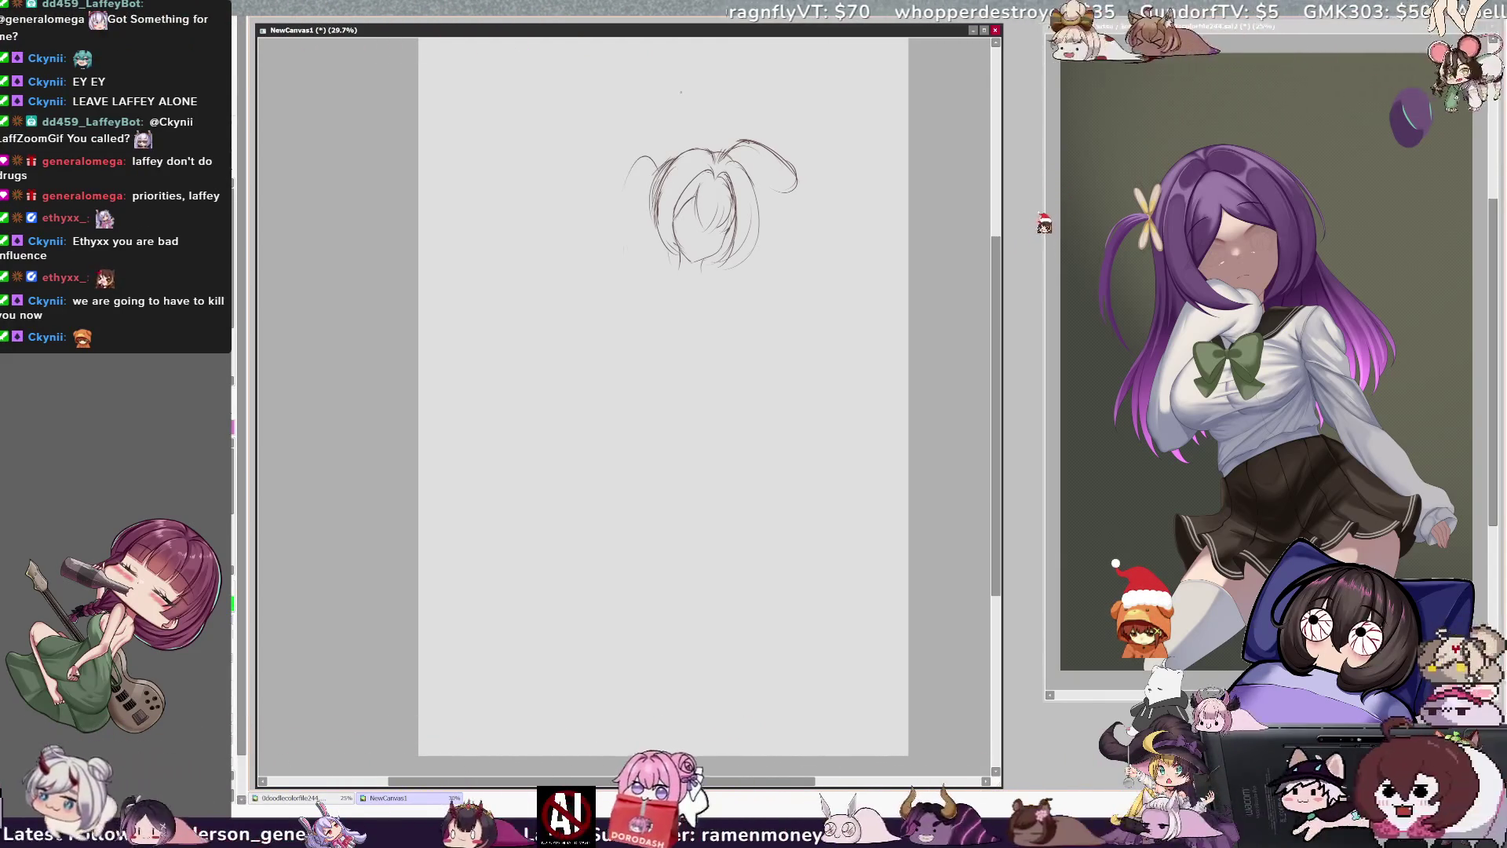
mouse_move(682, 154)
left_mouse_down()
mouse_move(584, 158)
mouse_move(615, 160)
mouse_move(625, 208)
left_mouse_up()
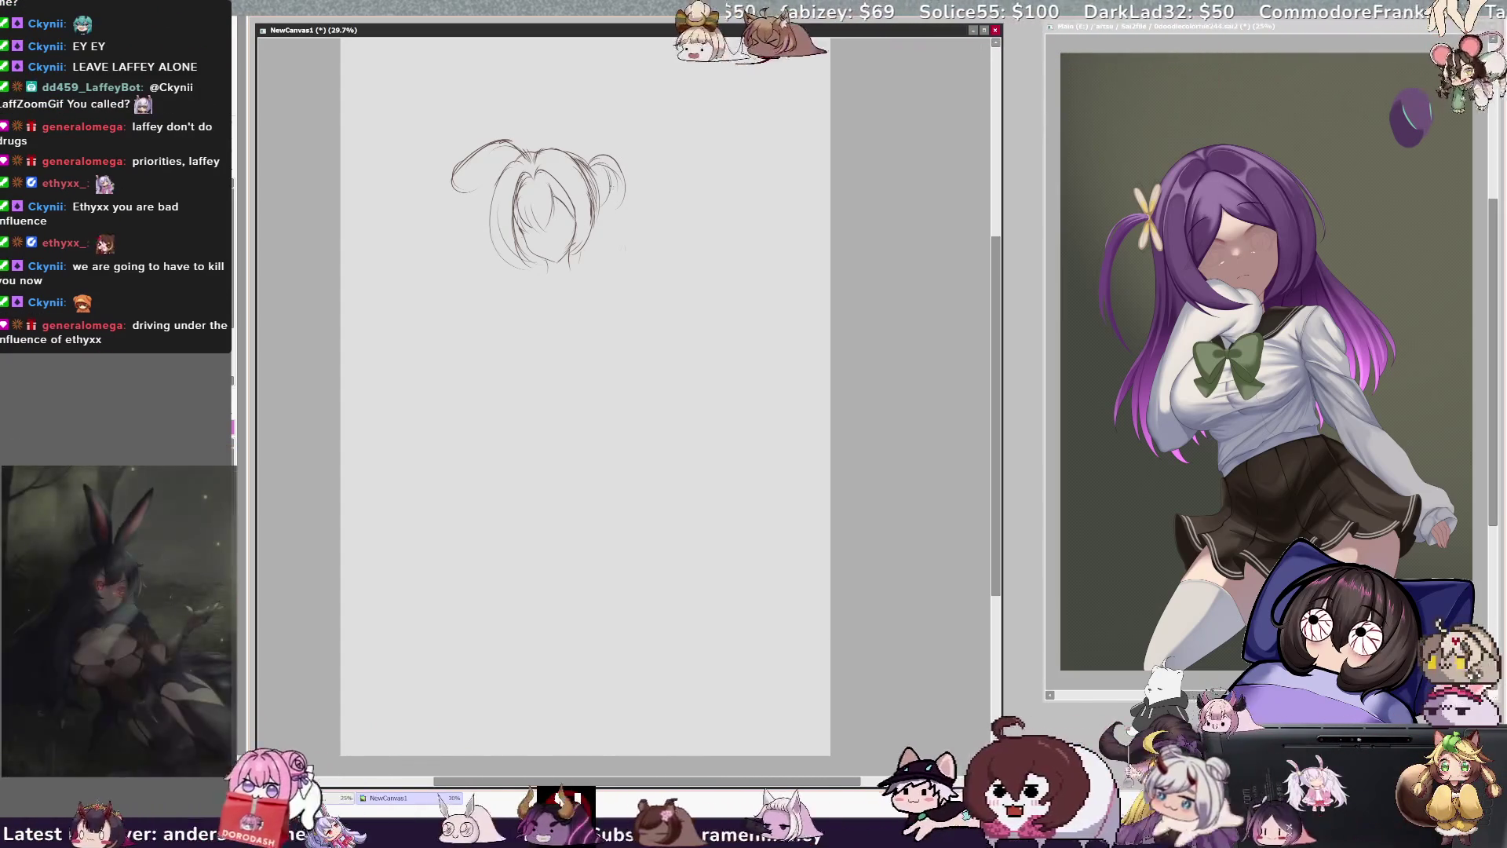
- Test strokes along the head's right side and lower left, undoing both after a mirrored check
left_click_drag(614, 169, 609, 219)
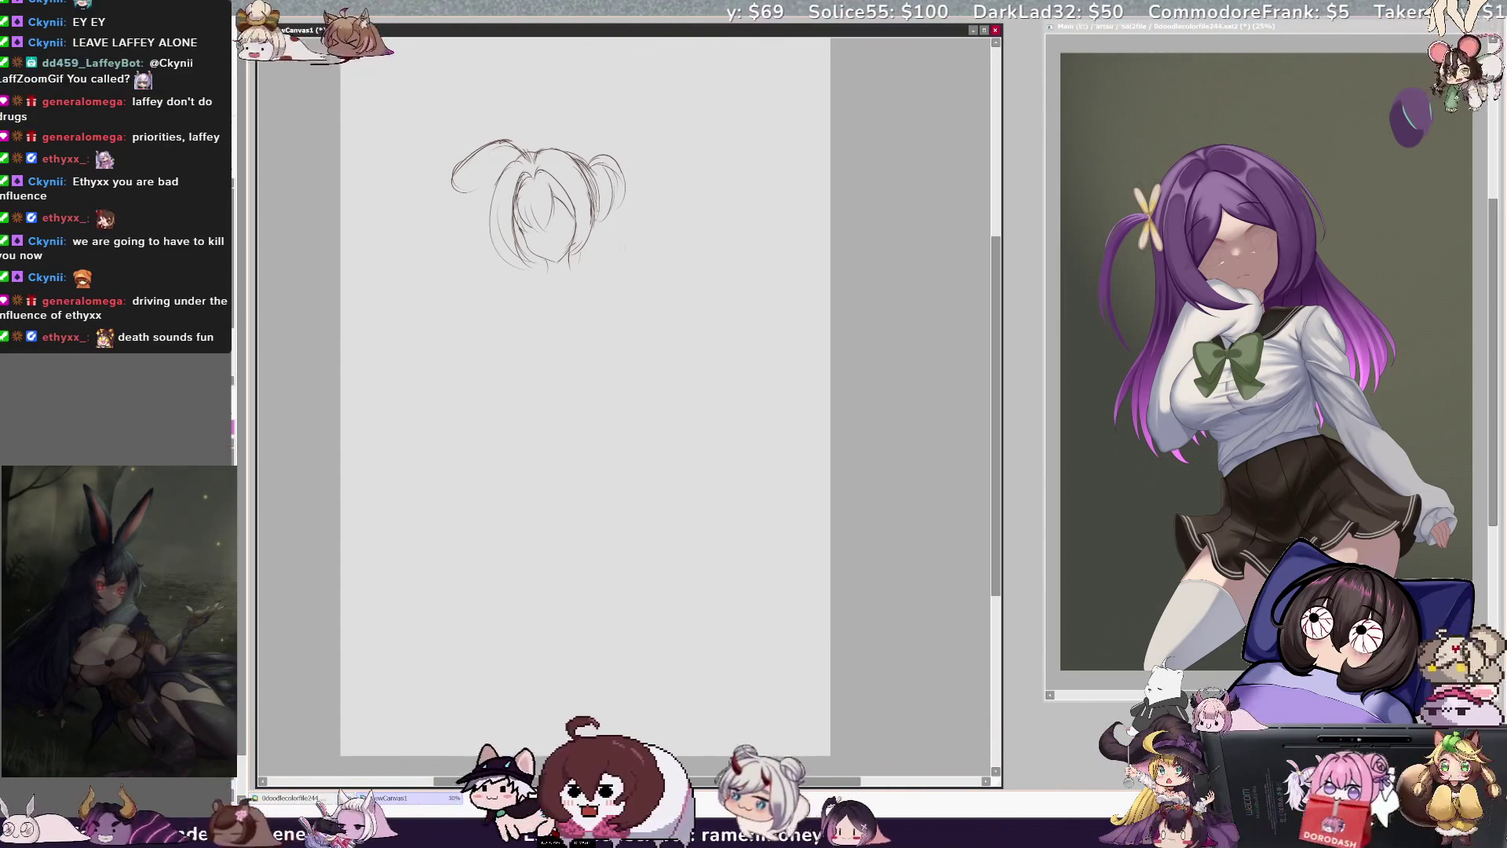
key("ctrl+z")
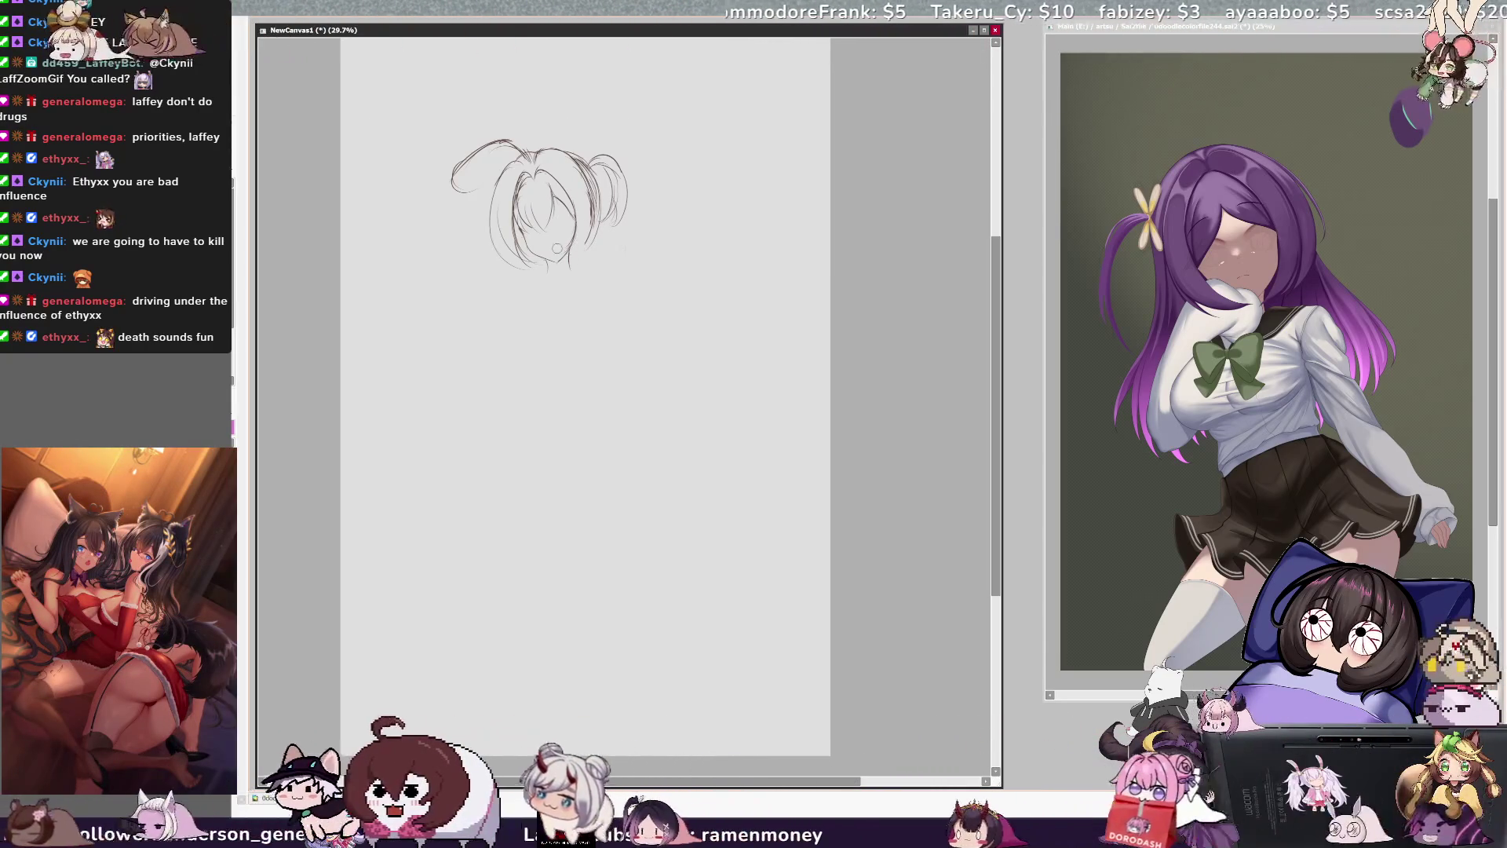
key("h")
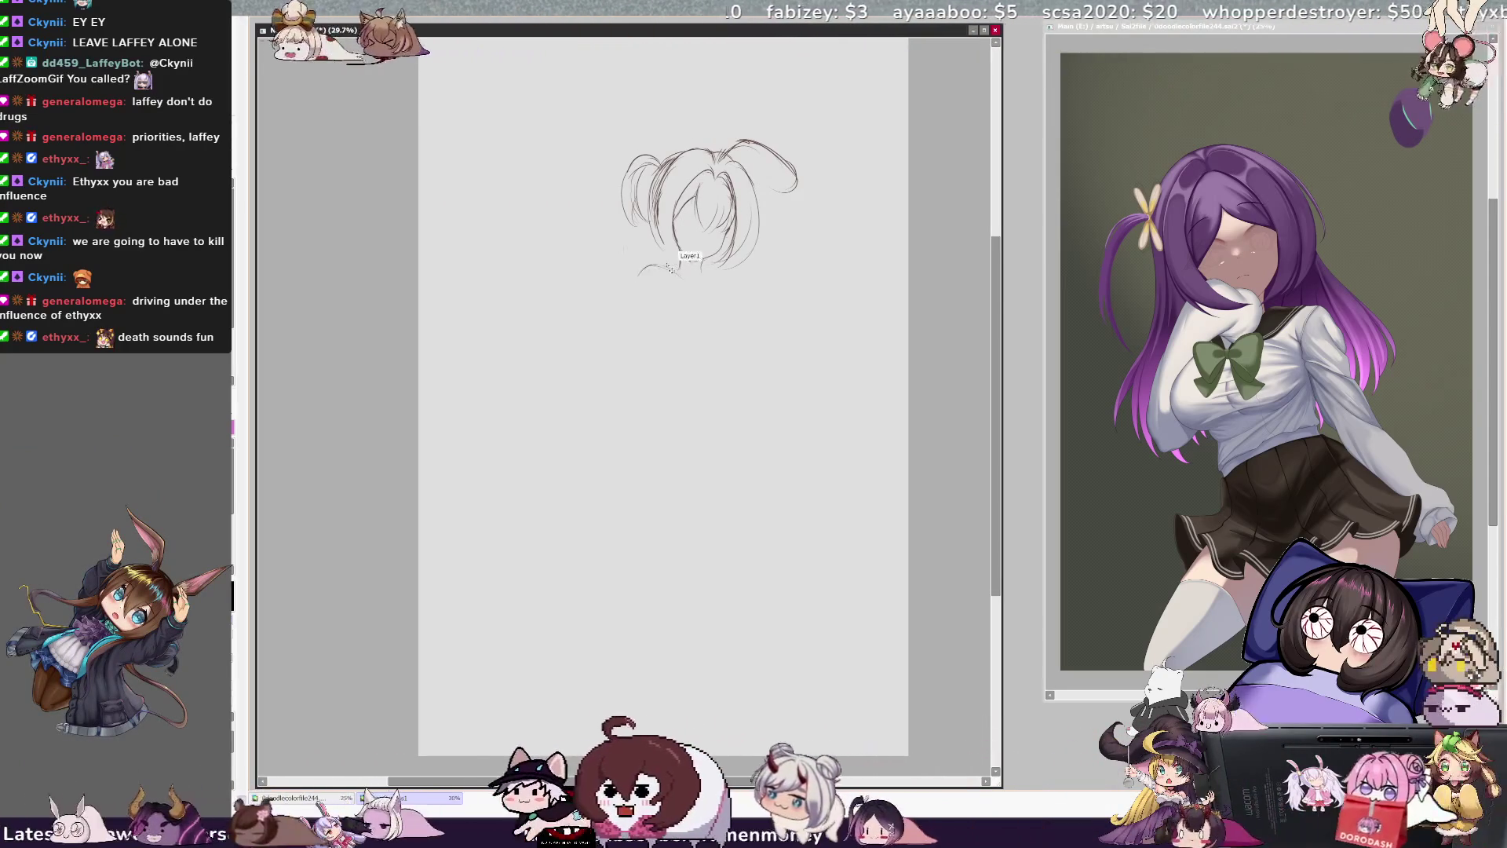
left_click_drag(652, 265, 638, 279)
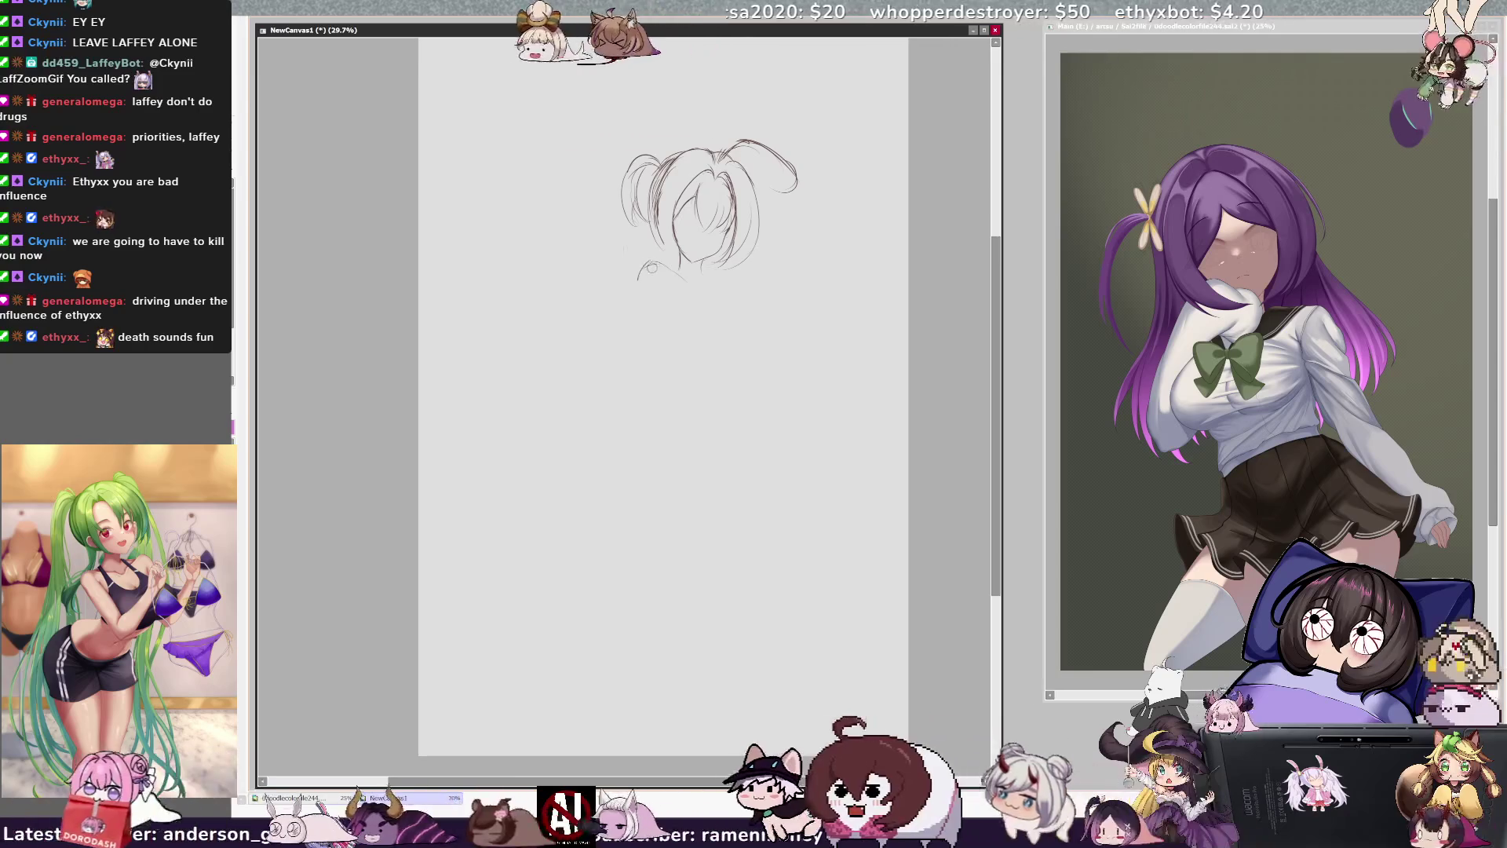
key("ctrl+z")
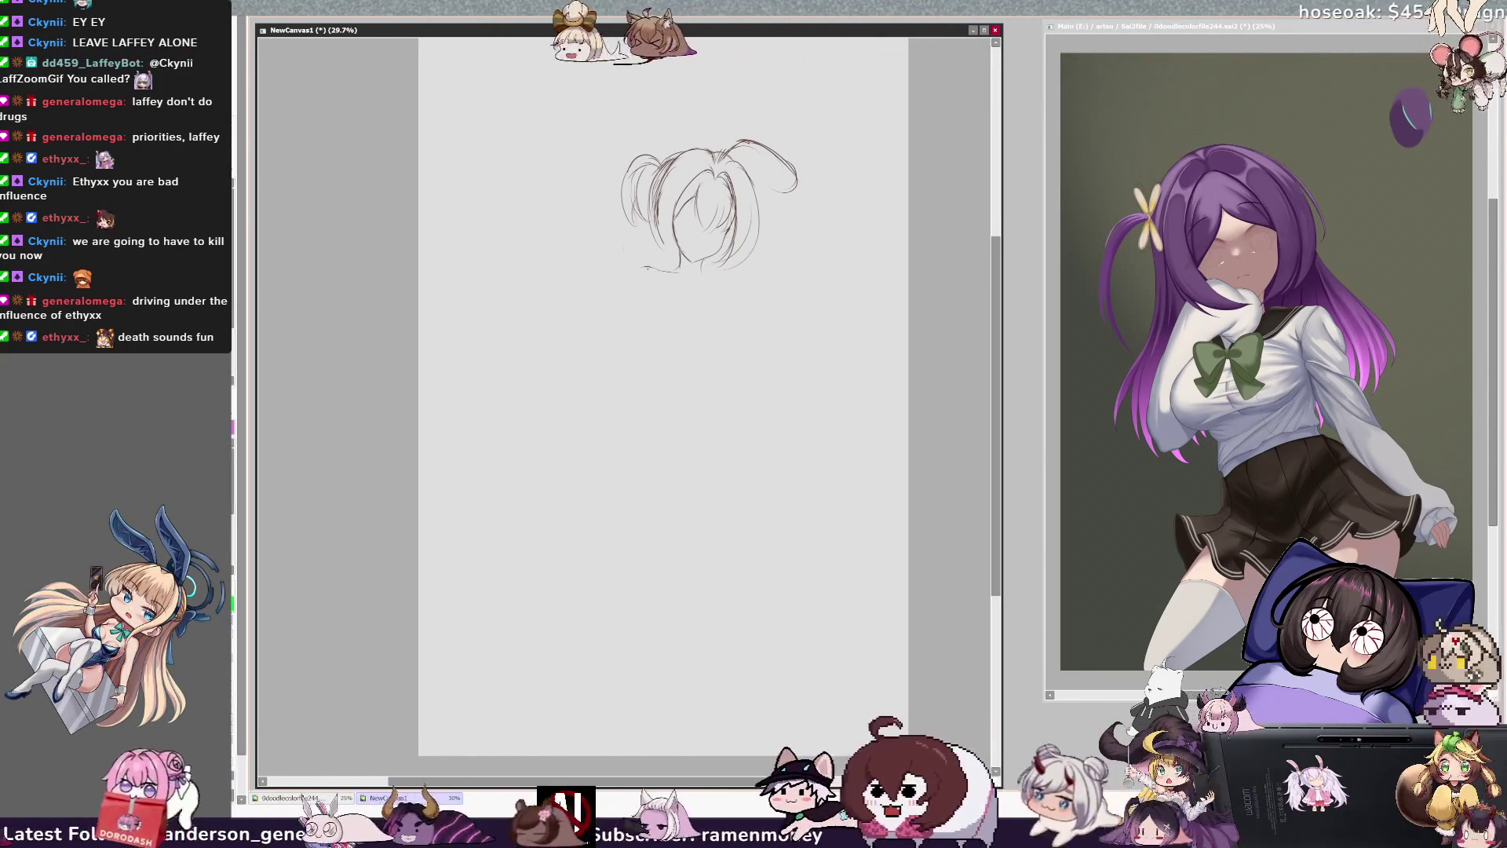
- Extend the chin line downward, then try neck and body strokes below the head, undoing the rejects
left_click_drag(653, 270, 633, 284)
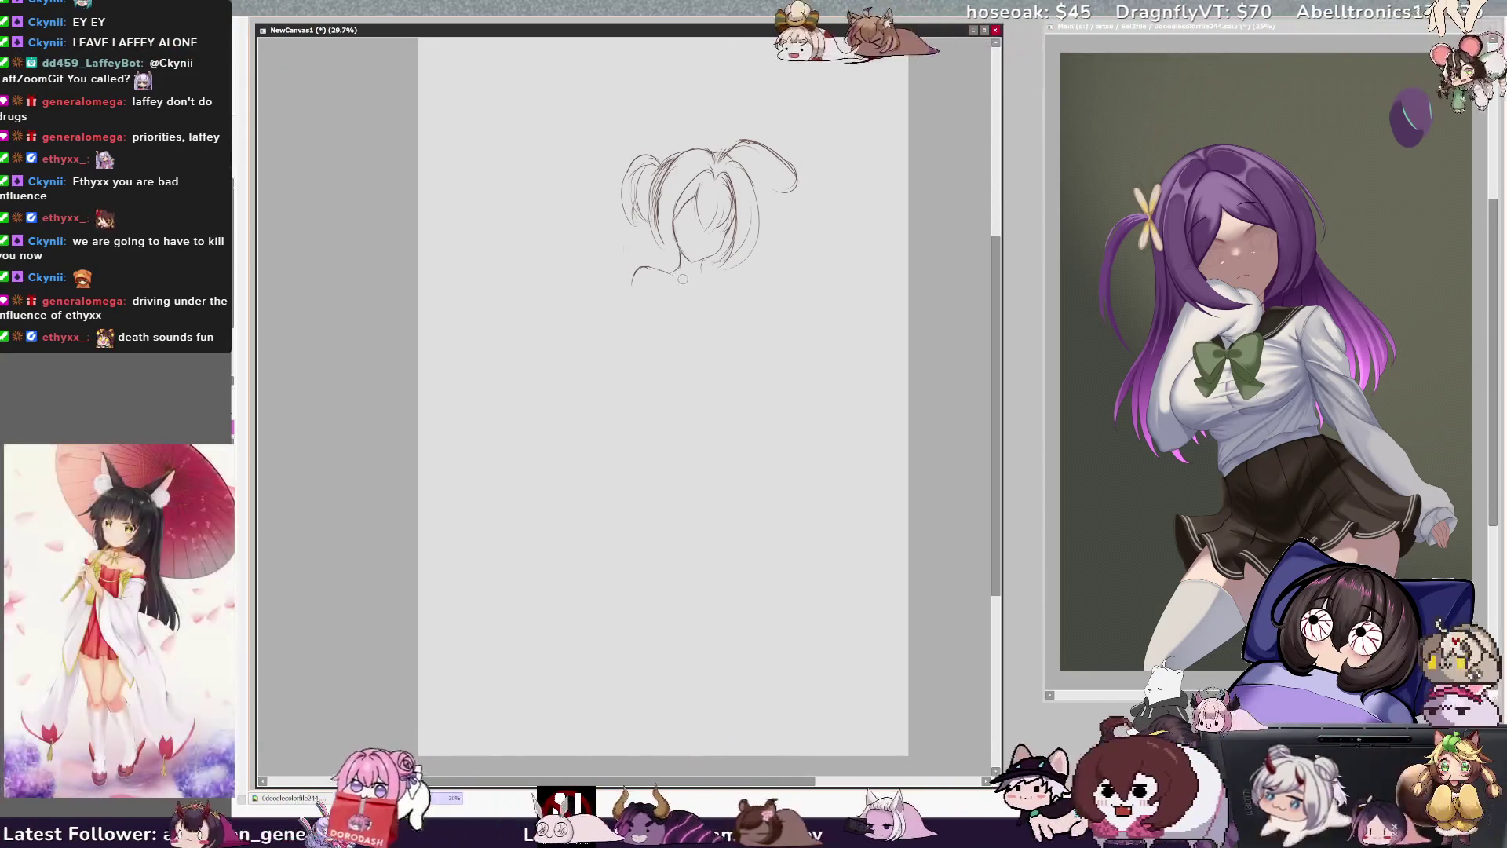
left_click_drag(668, 274, 685, 314)
key("ctrl+z")
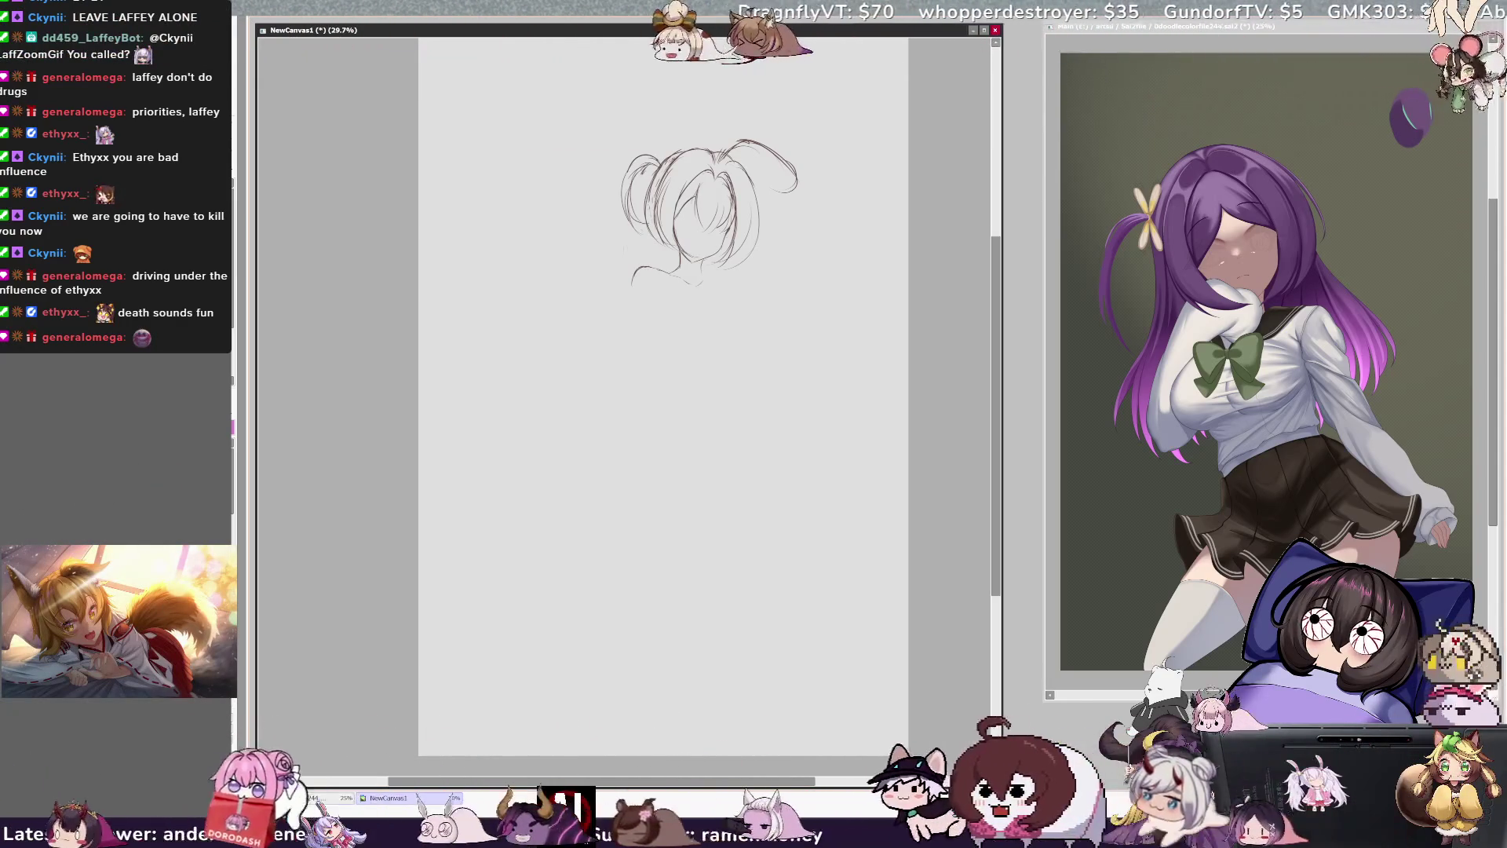
left_click_drag(704, 182, 700, 191)
key("ctrl+z")
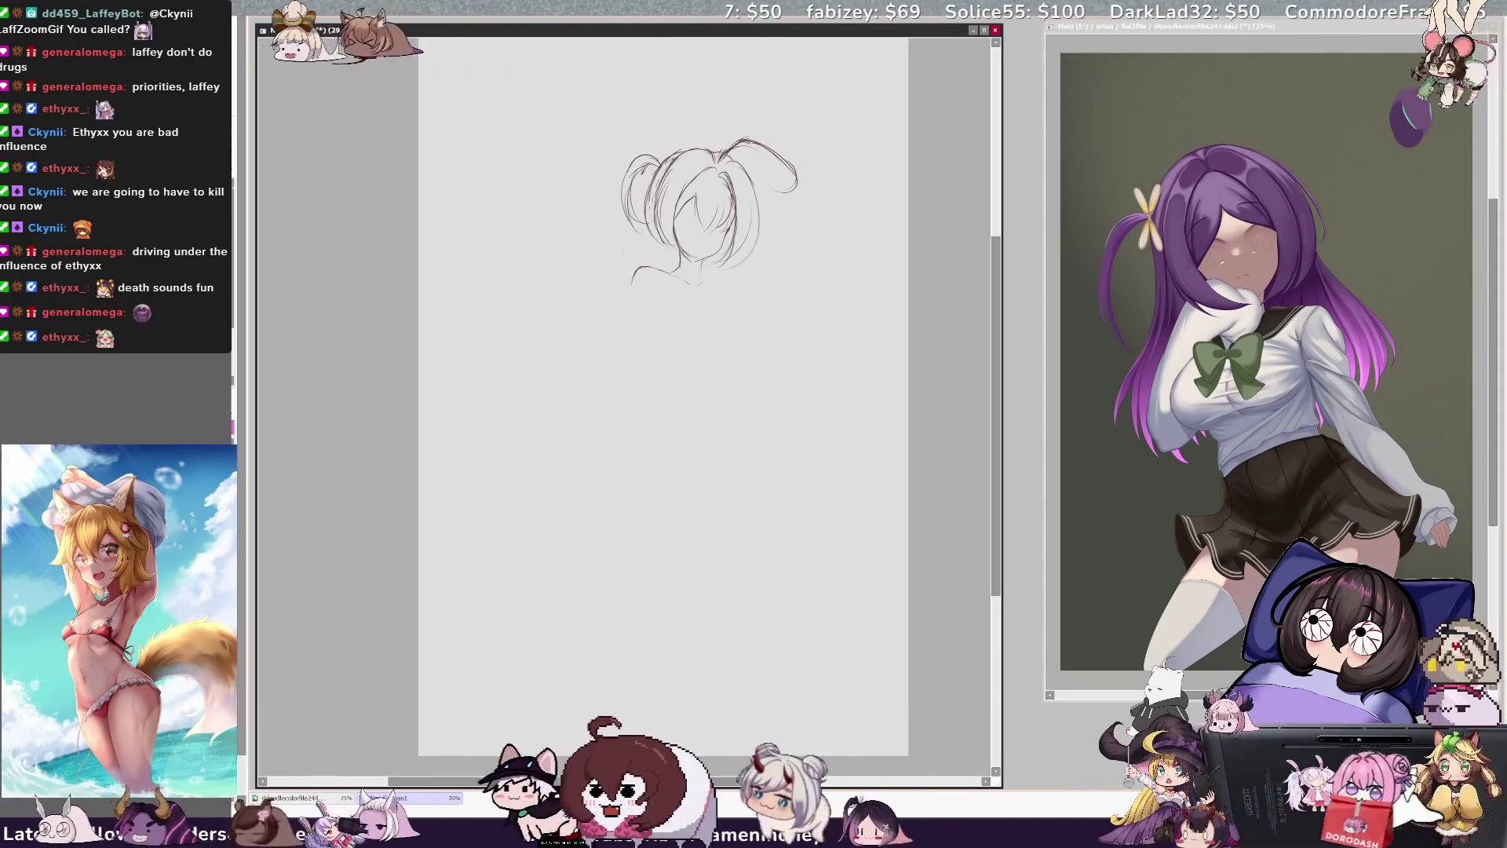
mouse_move(705, 319)
left_mouse_down()
mouse_move(722, 357)
mouse_move(666, 394)
left_mouse_up()
key("ctrl+z")
key("ctrl+z")
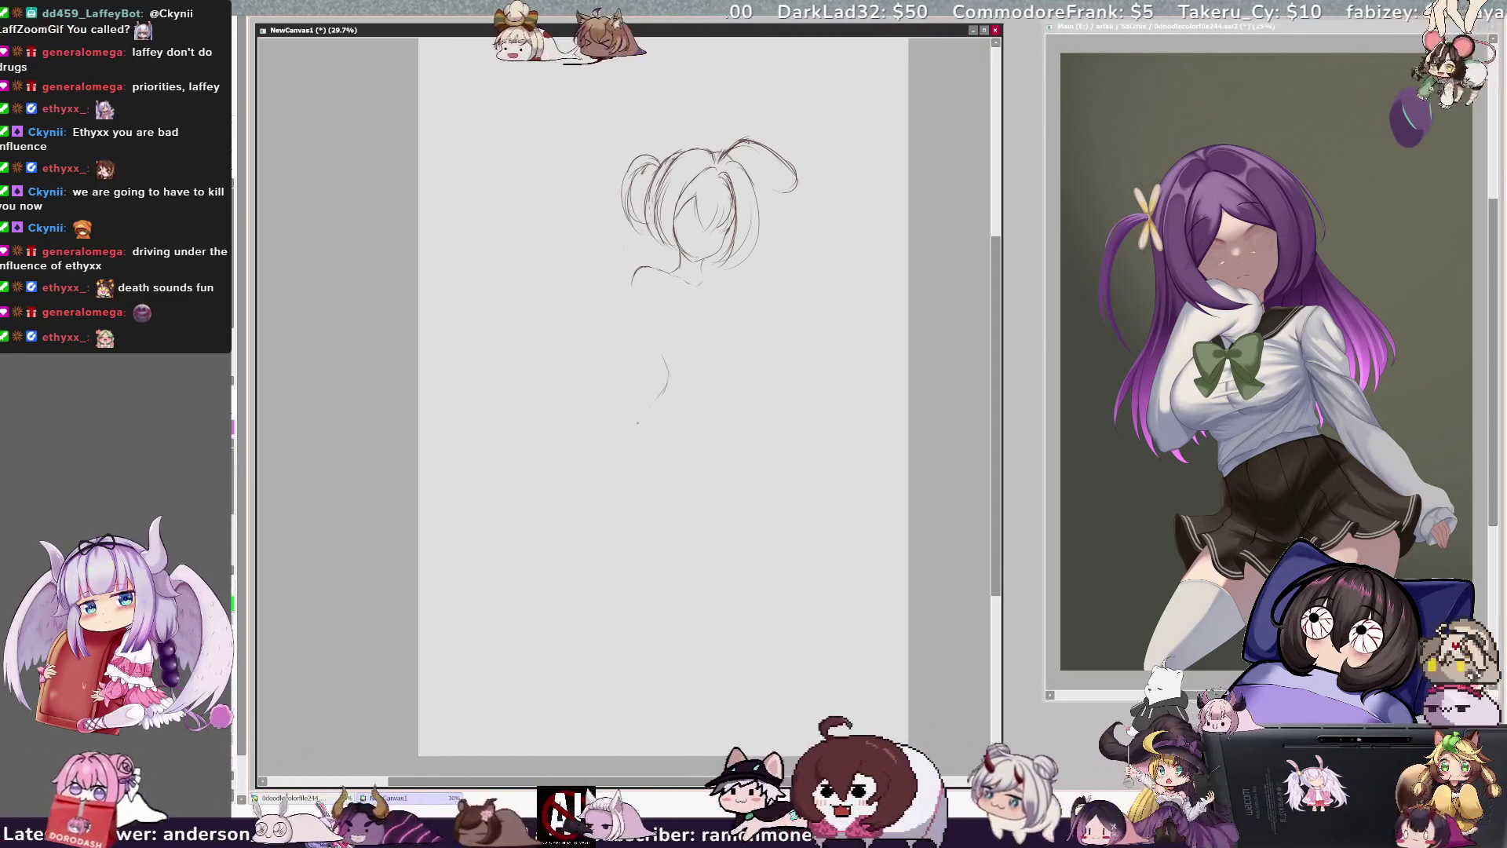
- Draw the torso's left and right sides and a hip stroke, replacing the first body curve
mouse_move(648, 408)
left_mouse_down()
mouse_move(715, 339)
mouse_move(673, 363)
left_mouse_up()
key("ctrl+z")
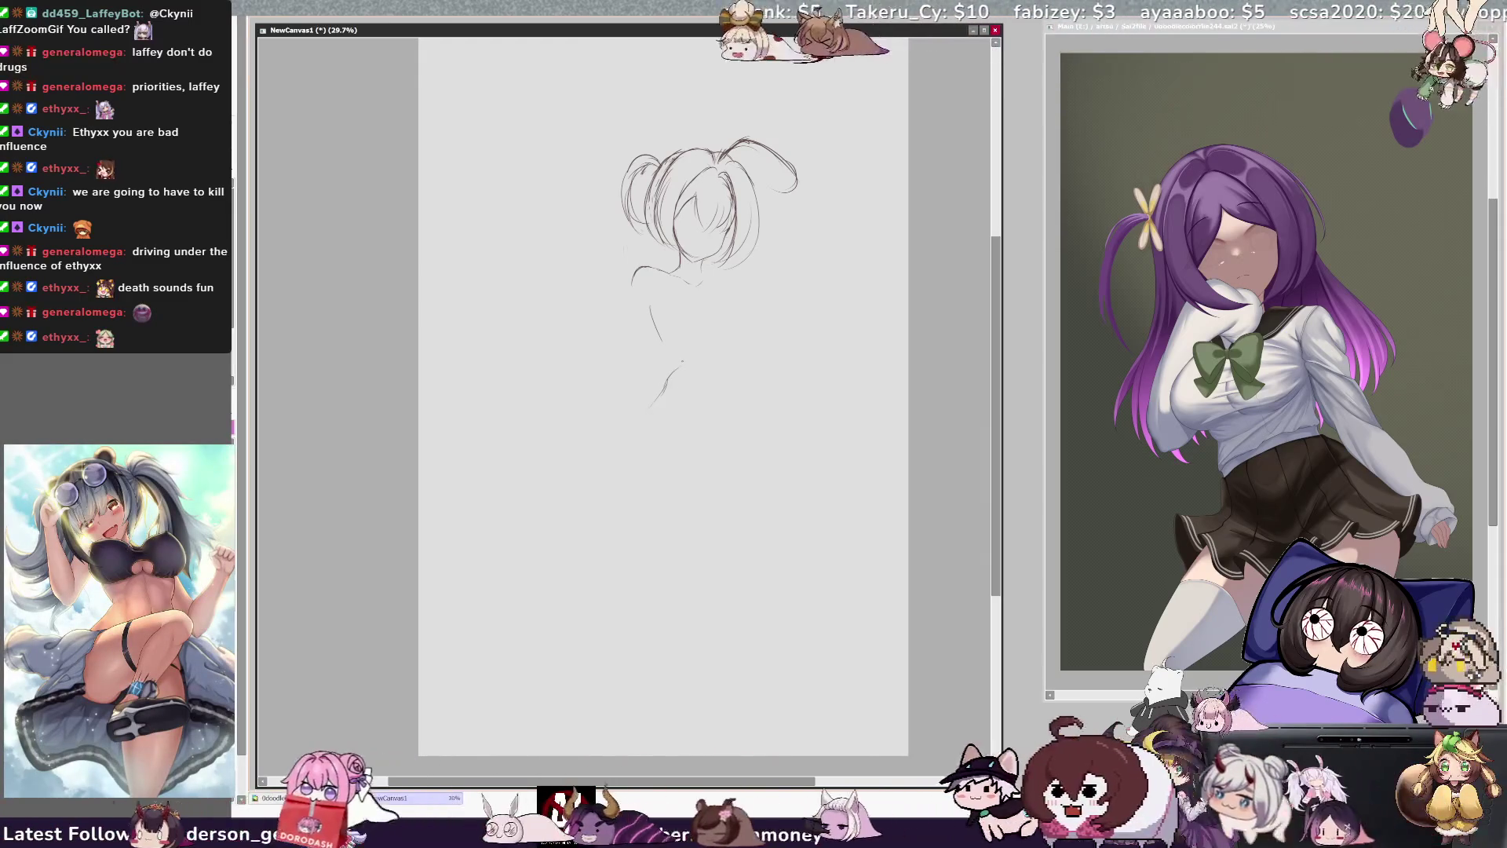
key("ctrl+z")
left_click_drag(679, 363, 635, 424)
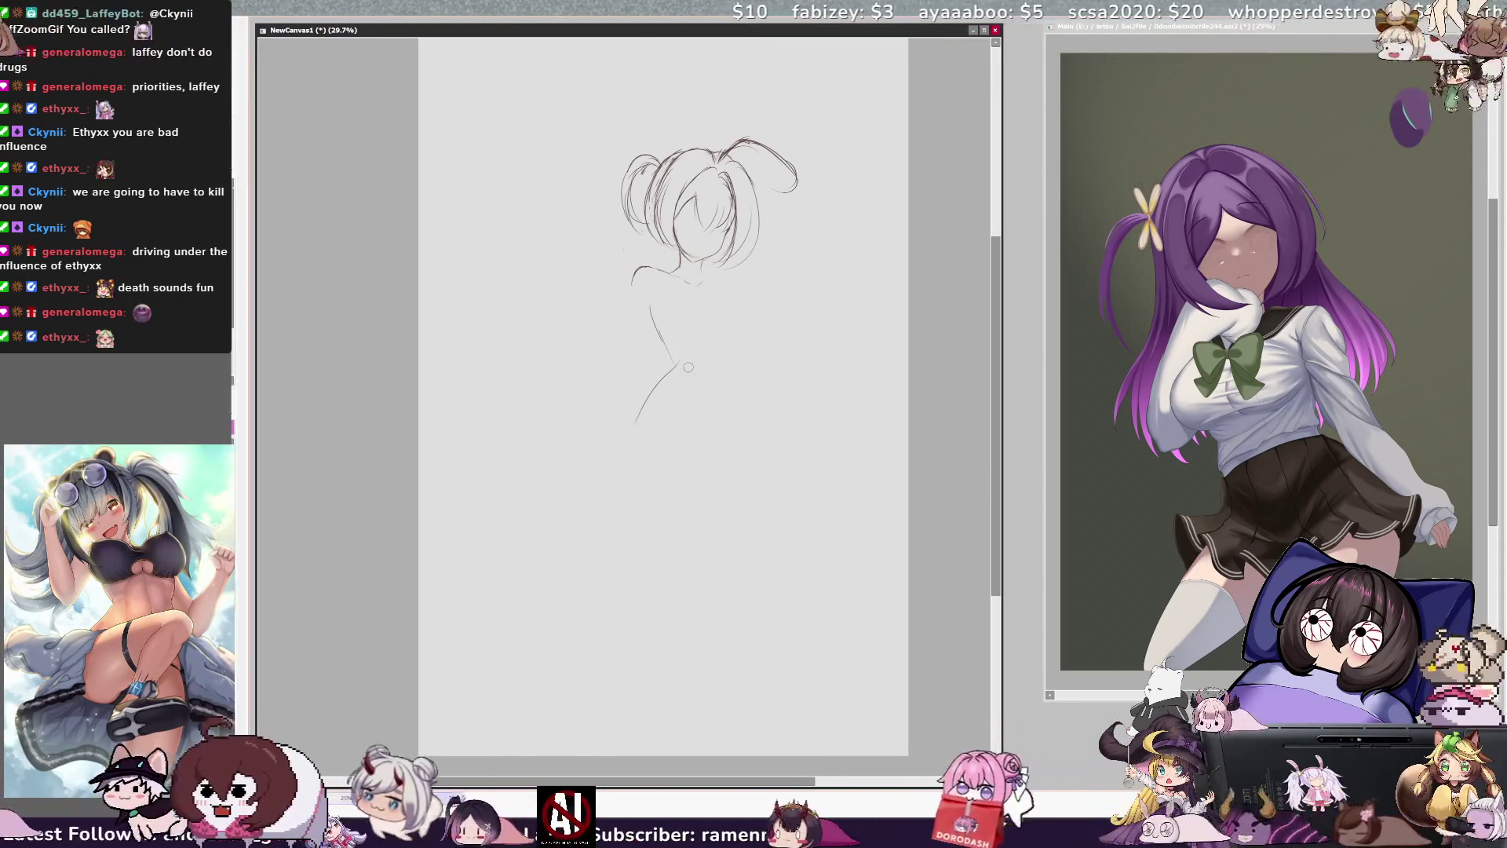
left_click_drag(710, 303, 715, 360)
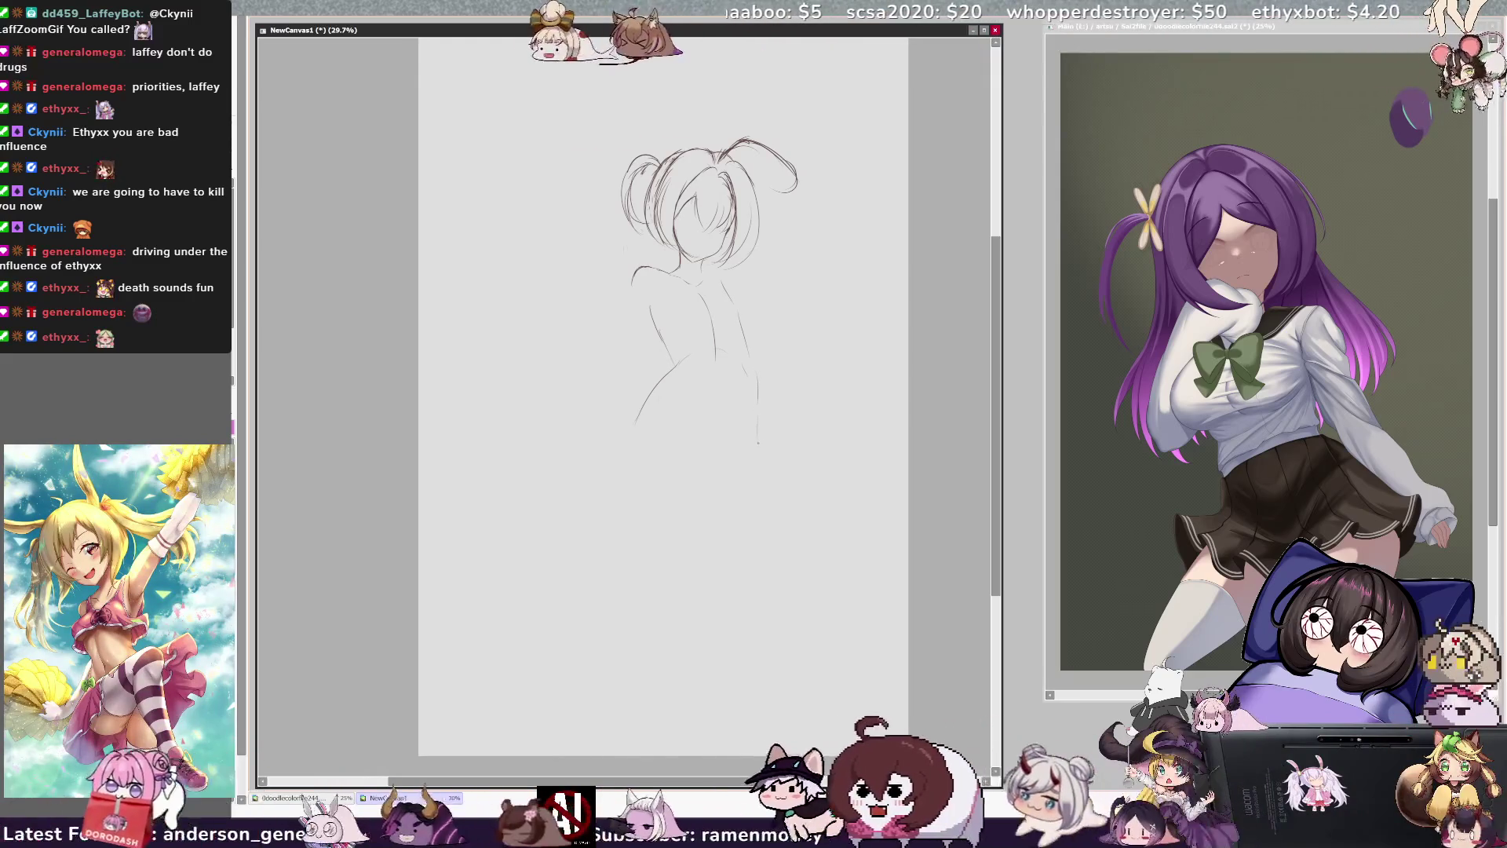
left_click_drag(727, 420, 701, 430)
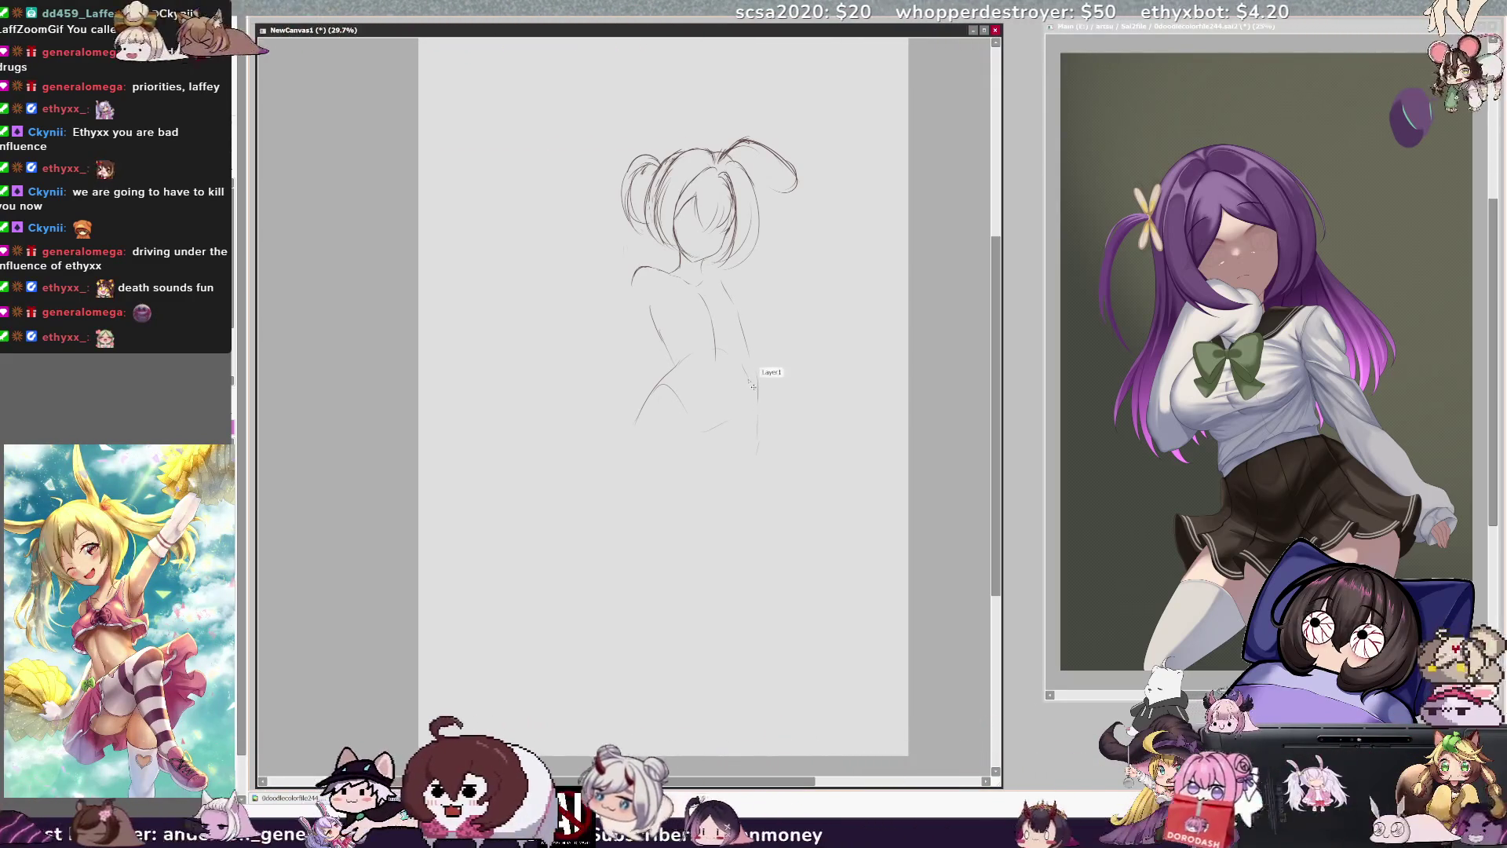
- In mirrored view, add the lower-body curve and left shoulder, then start enlarging the sketch
key("h")
left_click_drag(577, 383, 541, 452)
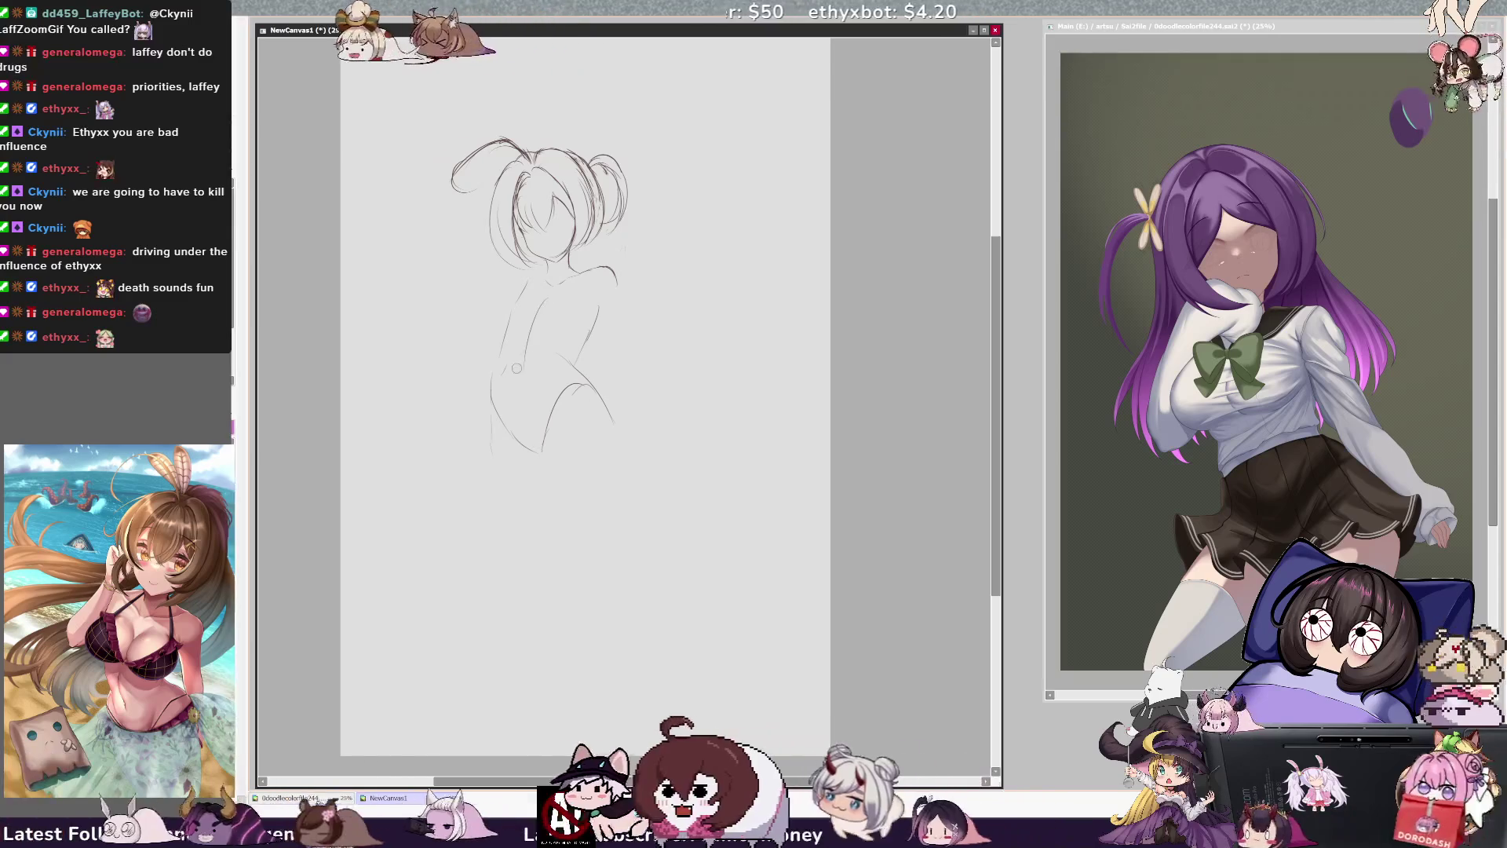
left_click_drag(526, 281, 512, 303)
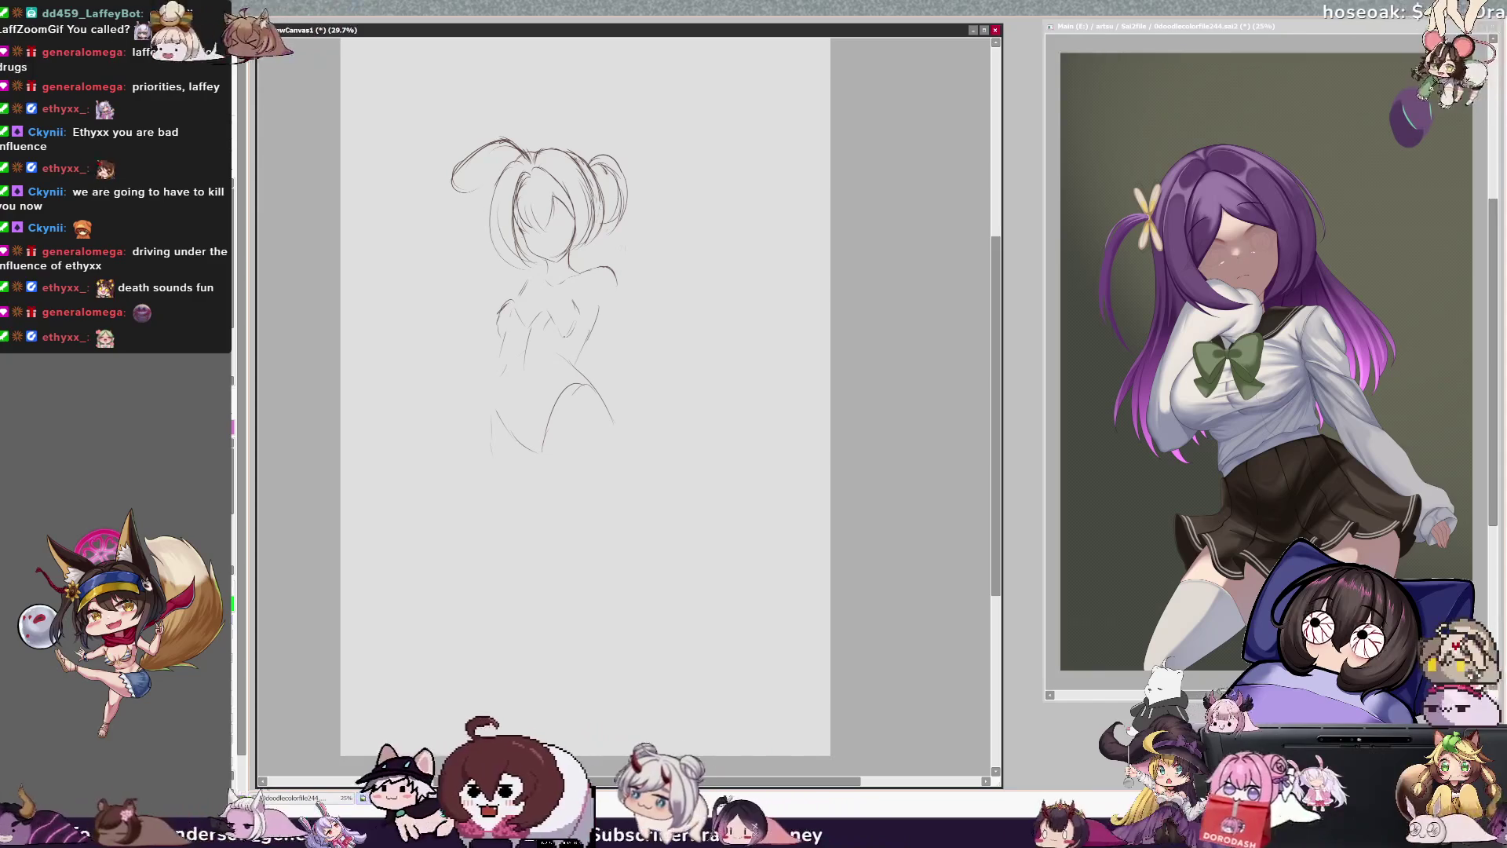
key("h")
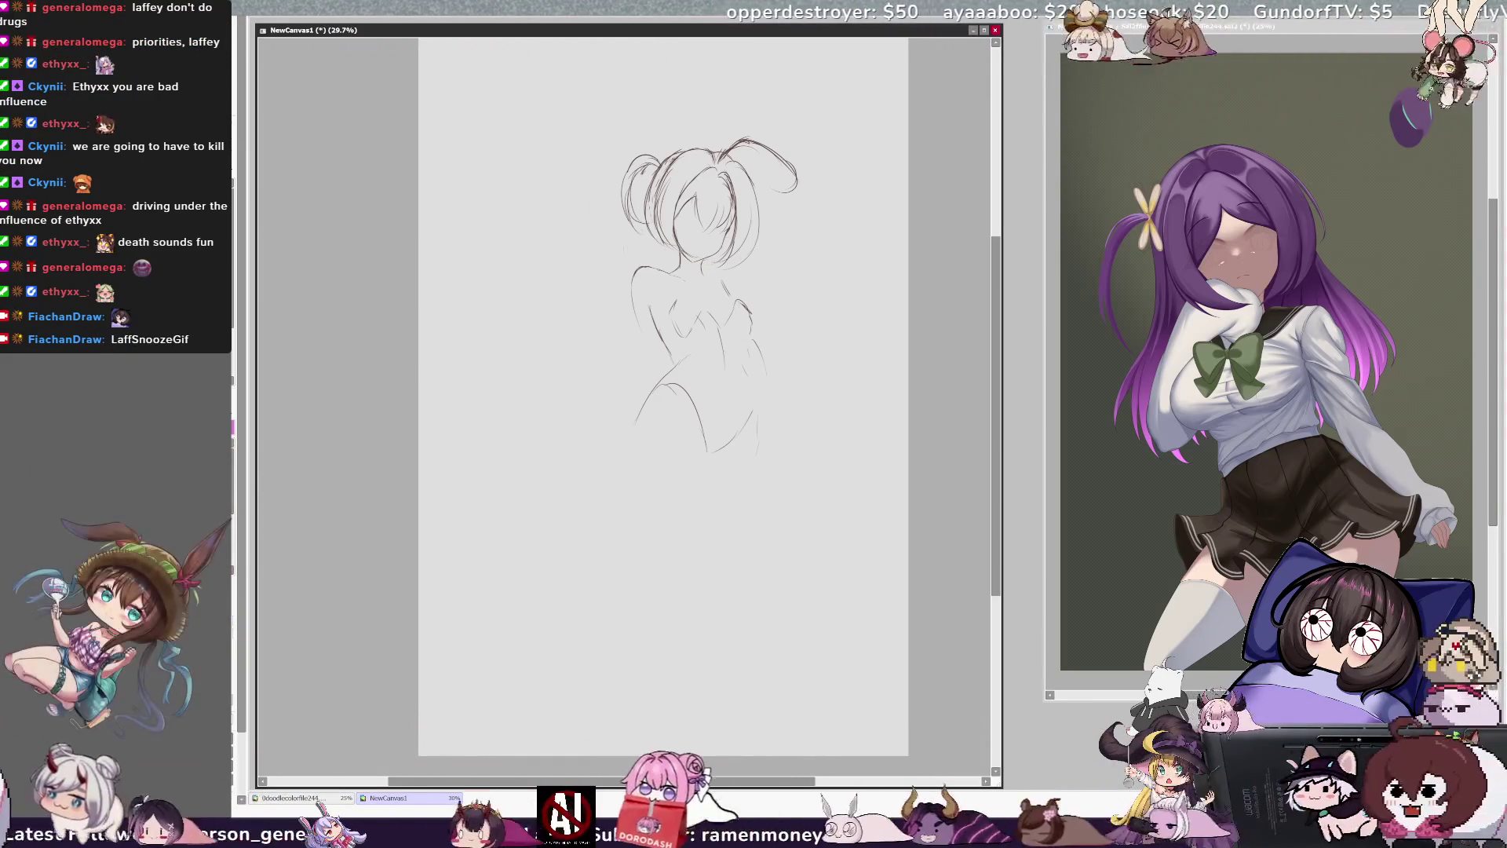
left_click_drag(801, 459, 813, 480)
- Scale the head-and-torso sketch larger, move it lower, apply it, and add a lower hip stroke
left_click_drag(707, 314, 623, 344)
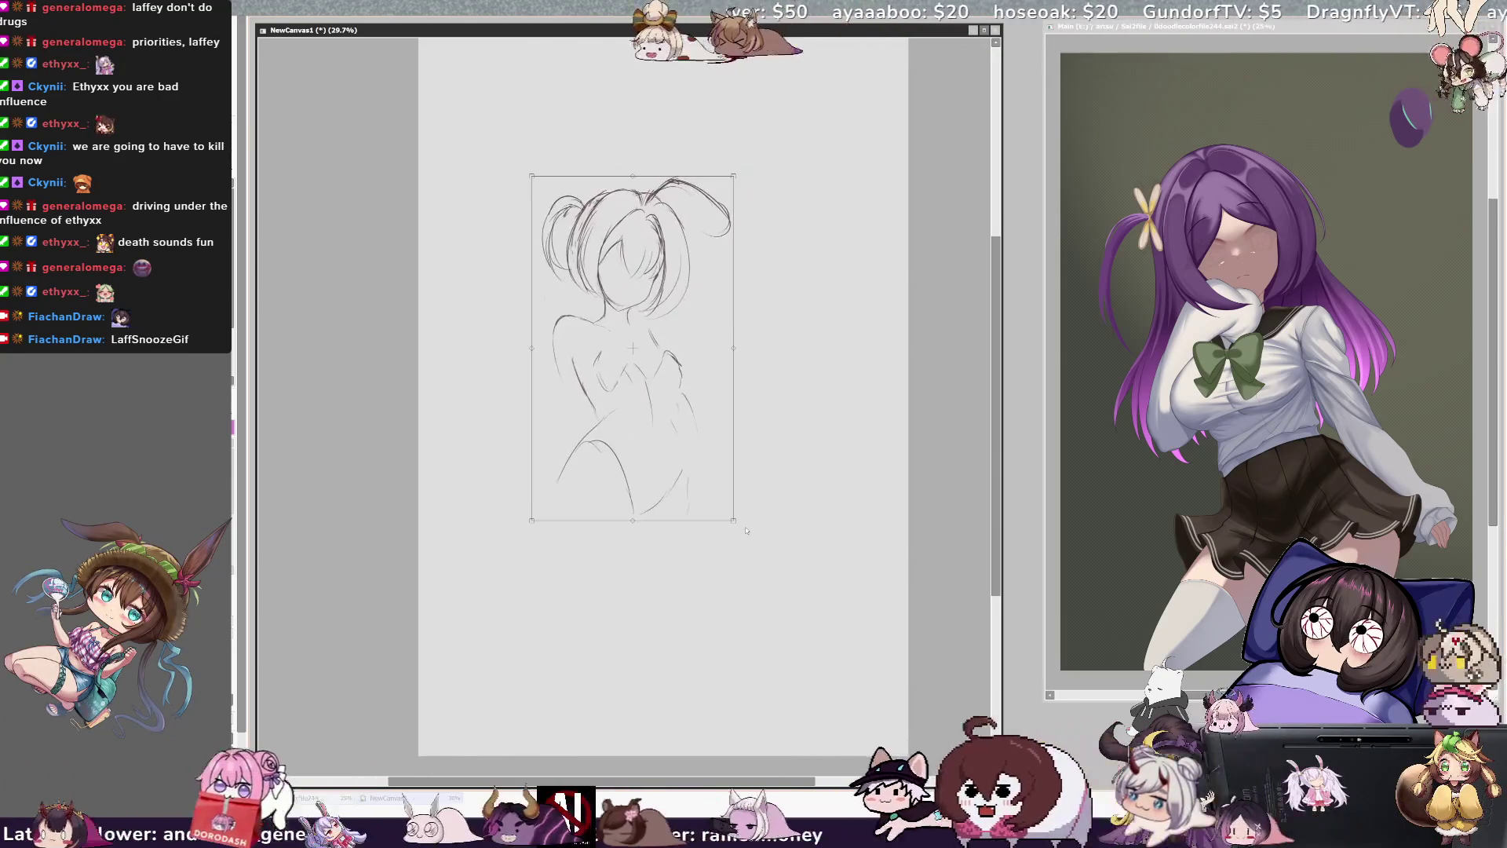
left_click_drag(744, 523, 770, 551)
key("Return")
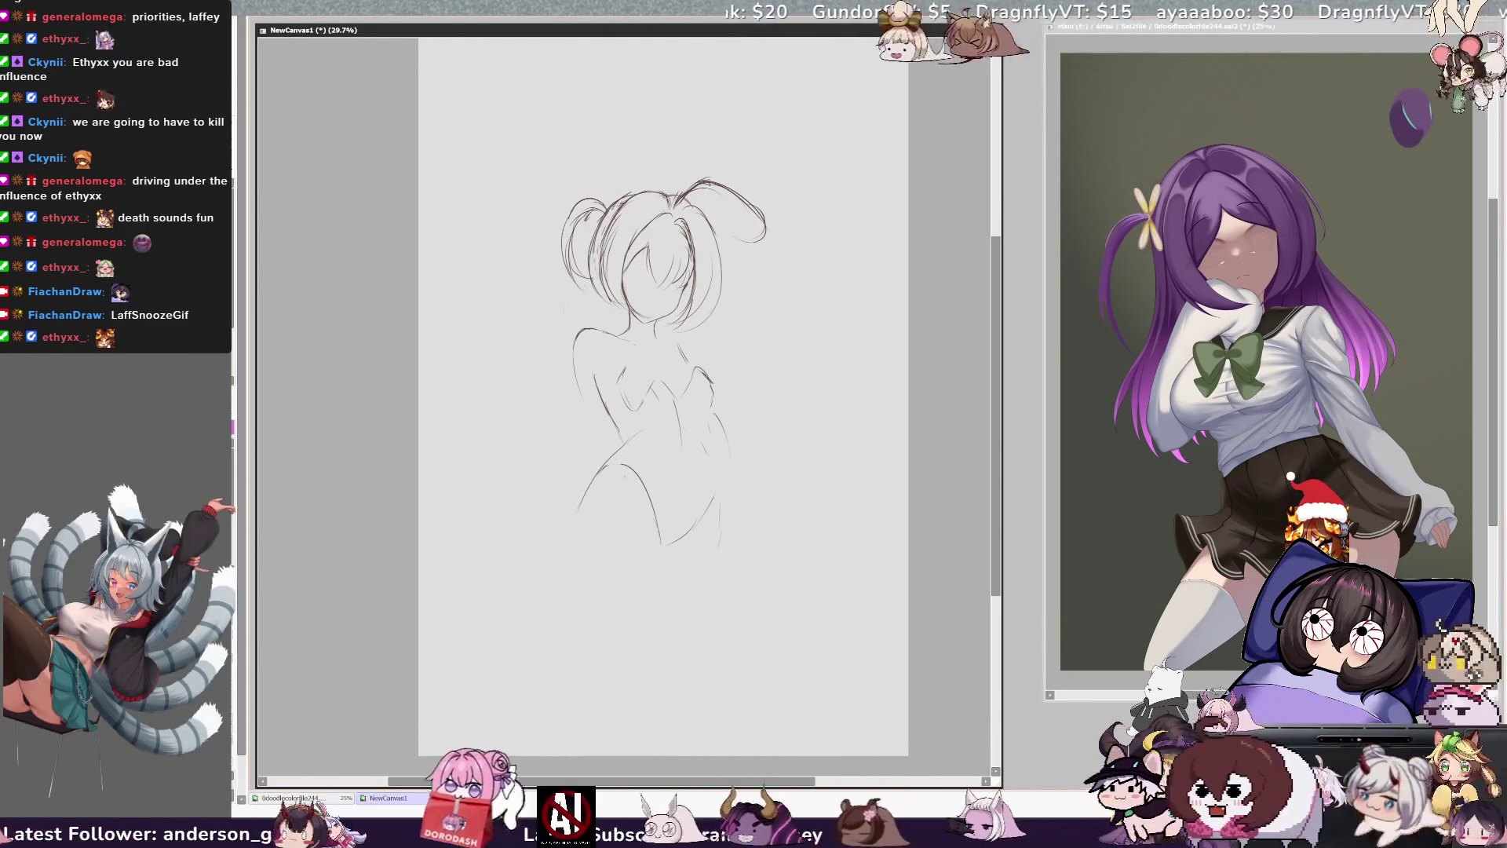
left_click_drag(624, 508, 667, 545)
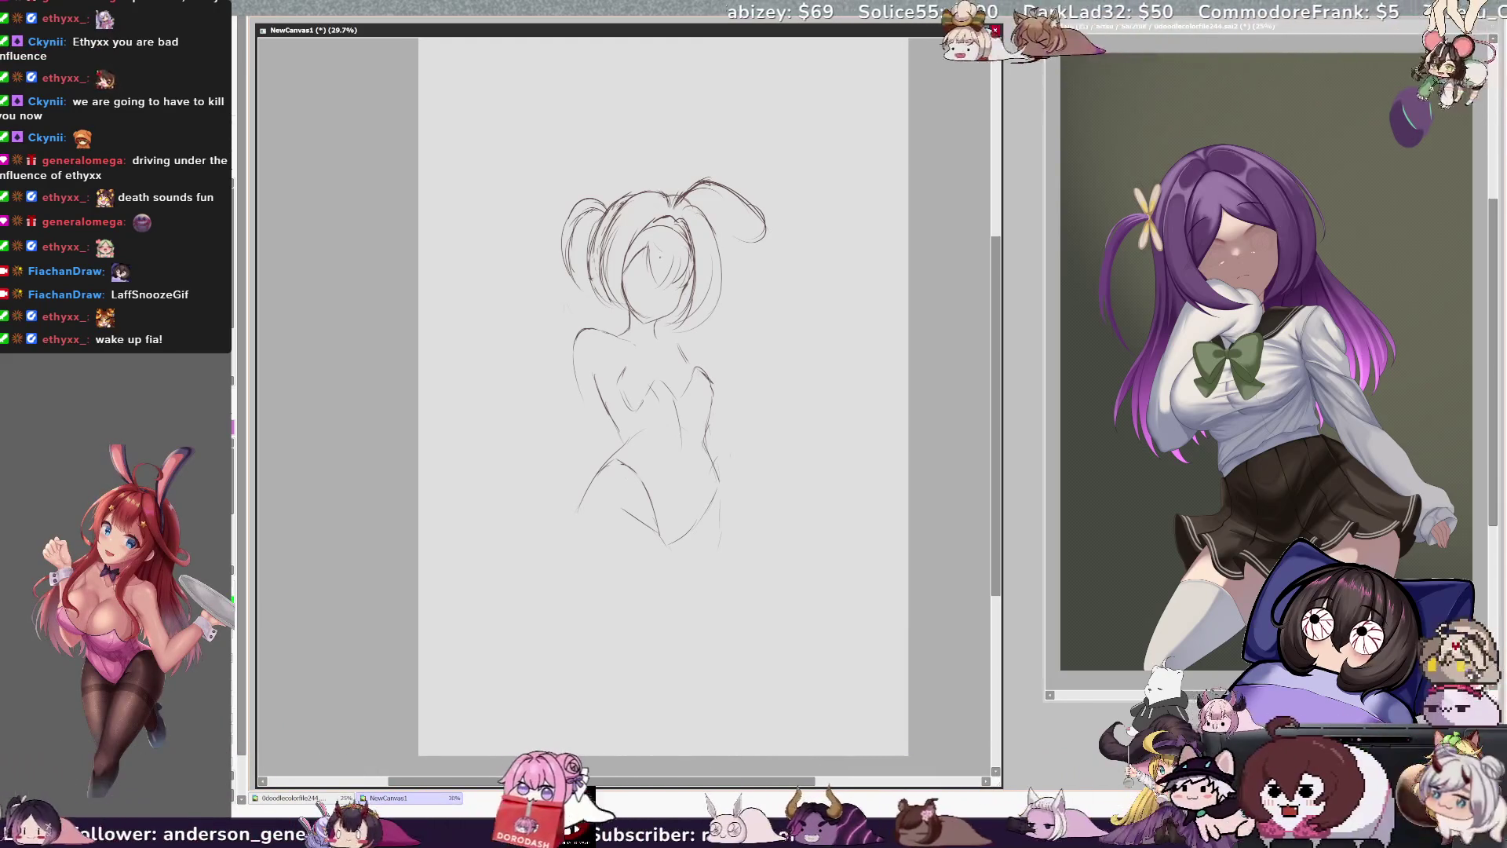
key("h")
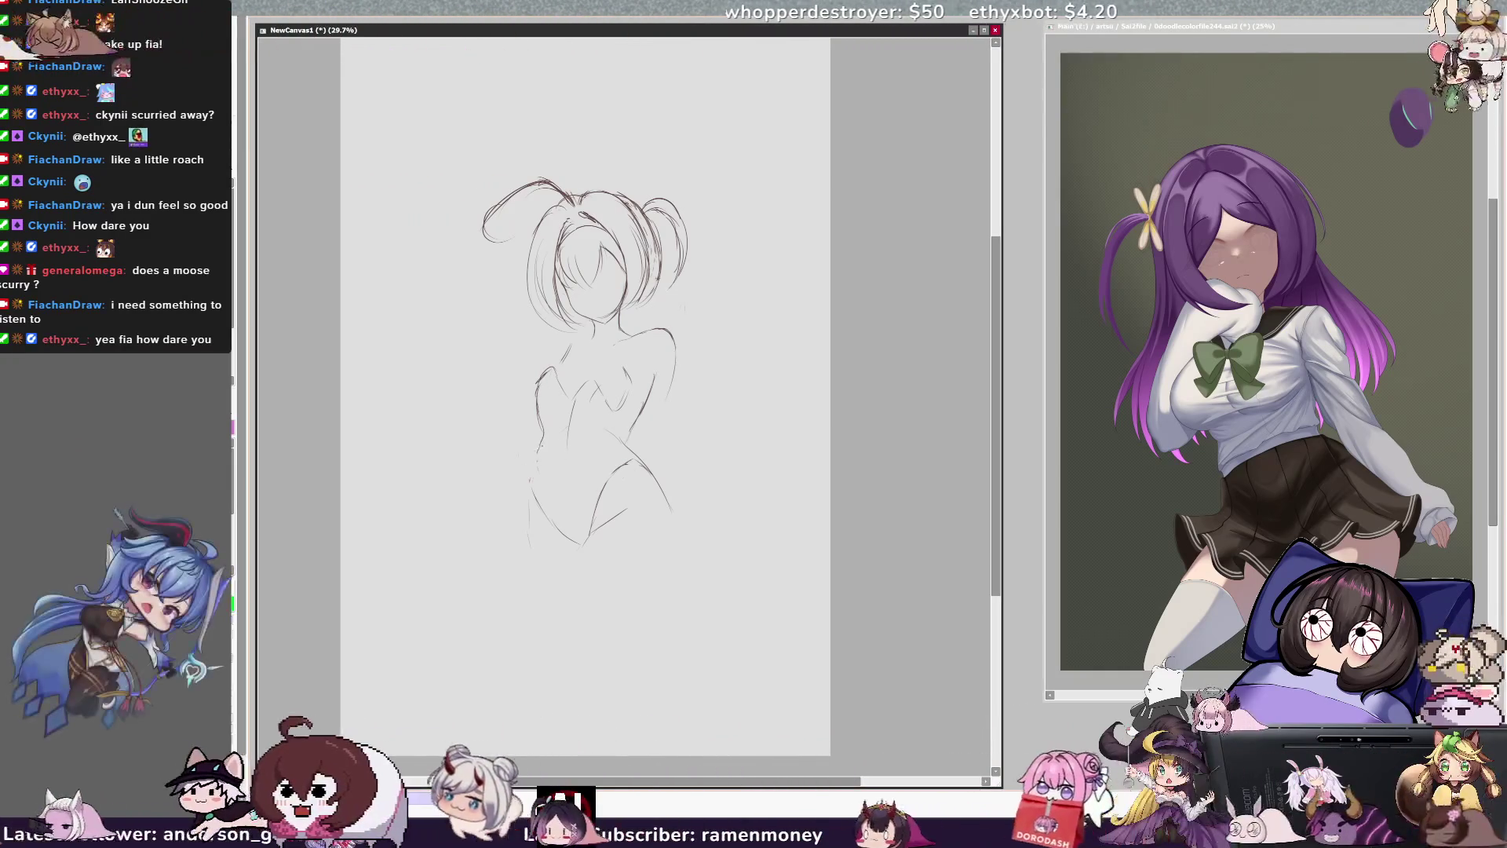
- Extend the left hip line downward and erase part of the lower-left leg curve
left_click_drag(541, 442, 537, 475)
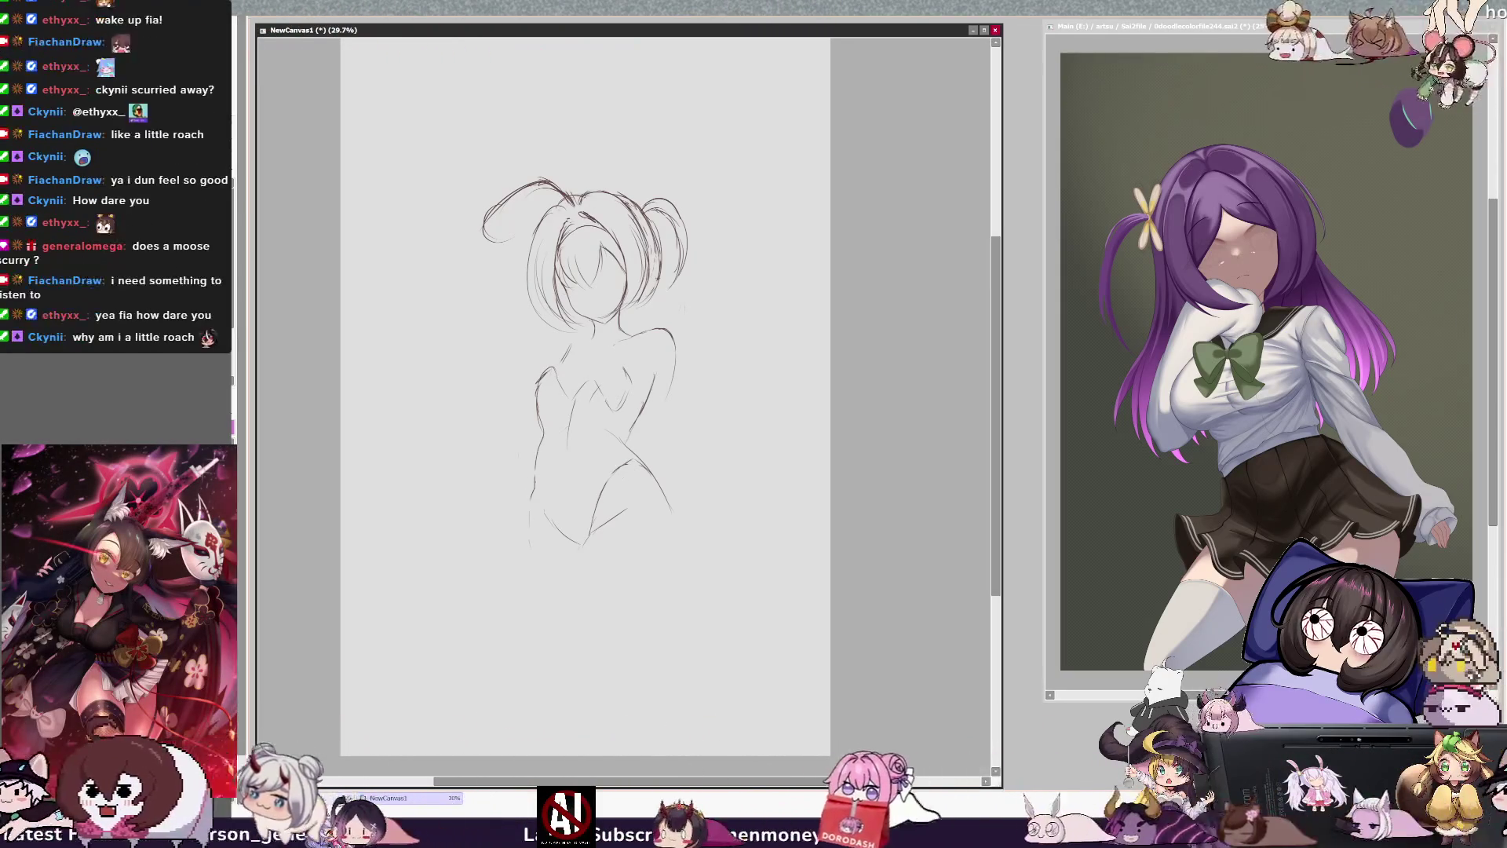
left_click_drag(537, 502, 564, 536)
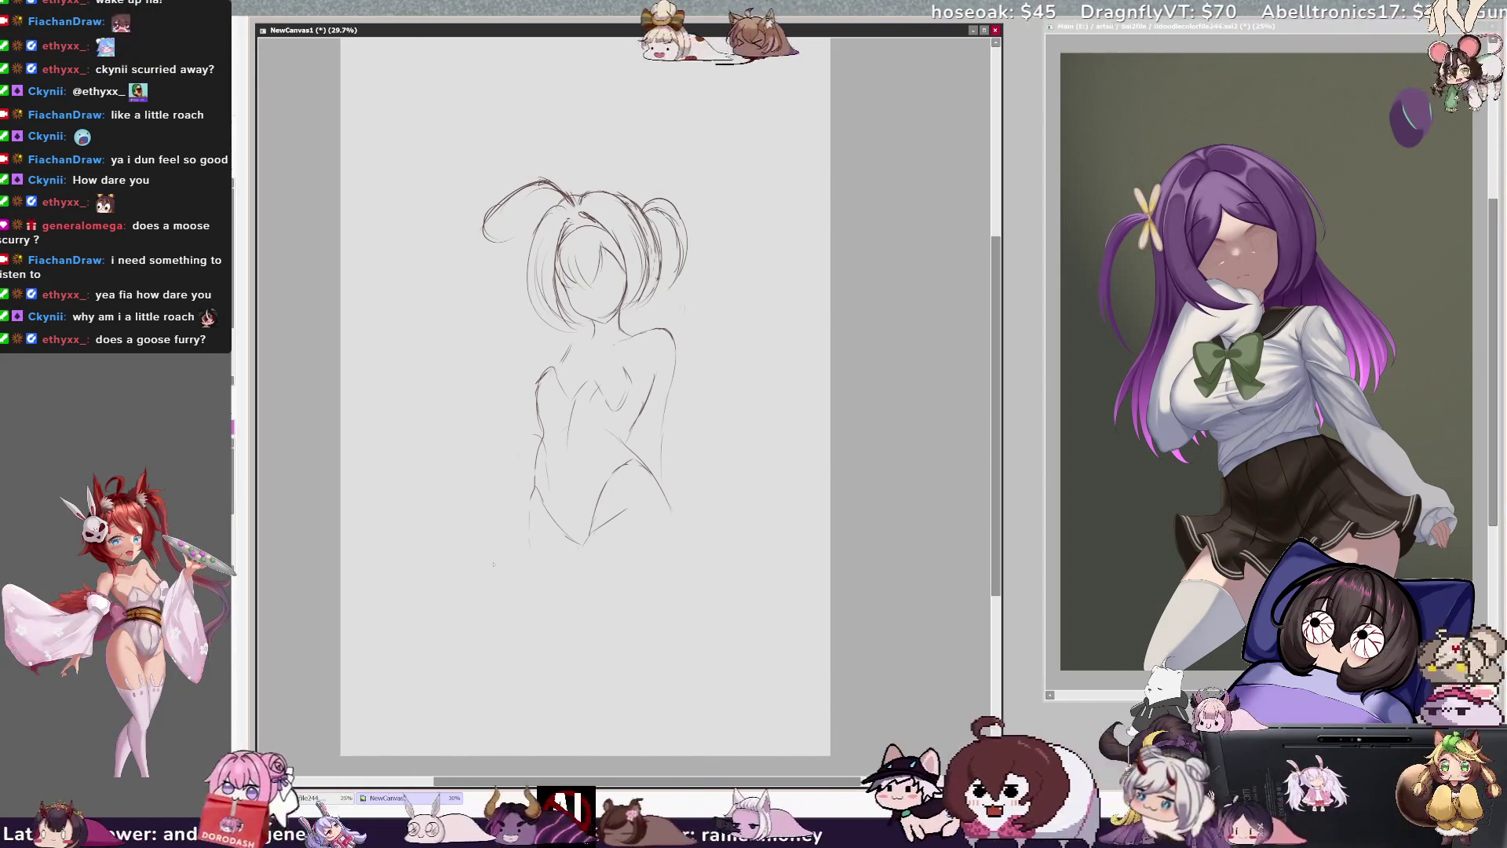
key("h")
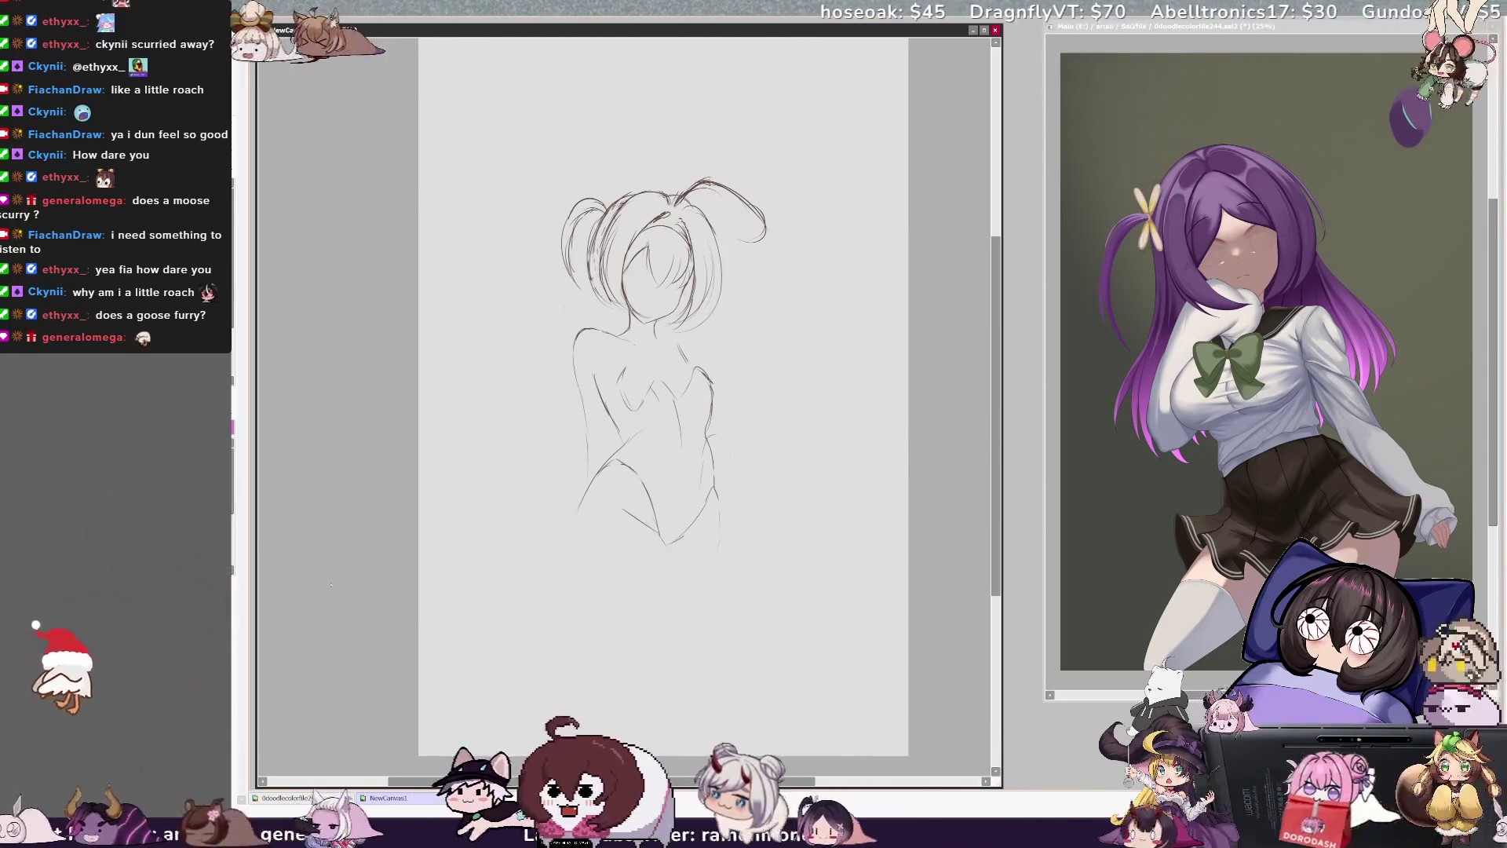
- Extend the left and right leg lines down the page and draw a ground line beneath them
left_click_drag(580, 508, 580, 560)
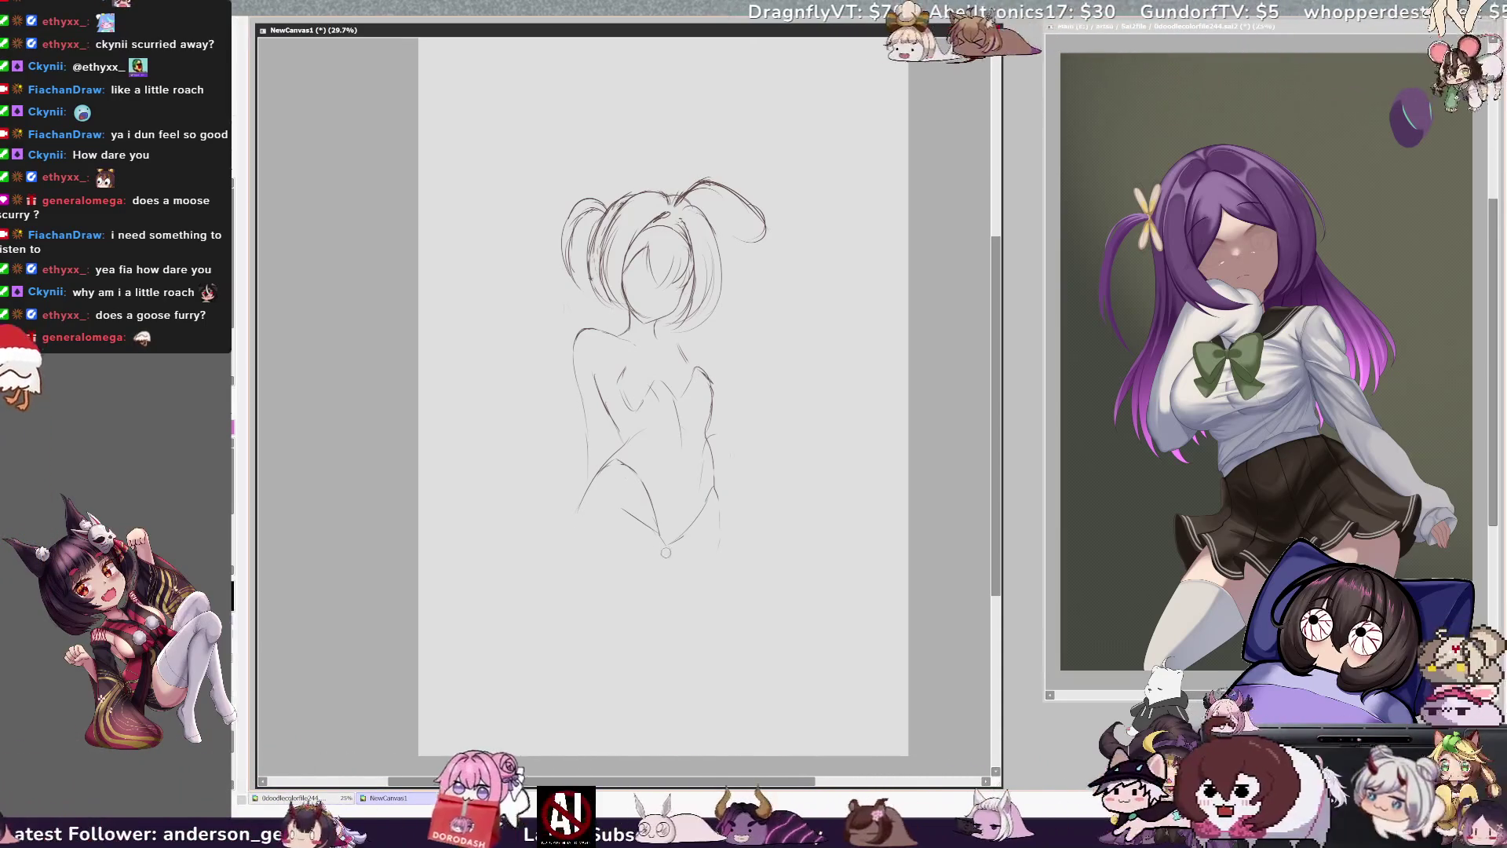
left_click_drag(667, 543, 683, 640)
left_click_drag(578, 511, 573, 558)
key("ctrl+z")
left_click_drag(672, 549, 669, 624)
left_click_drag(594, 506, 582, 518)
key("ctrl+z")
key("ctrl+z")
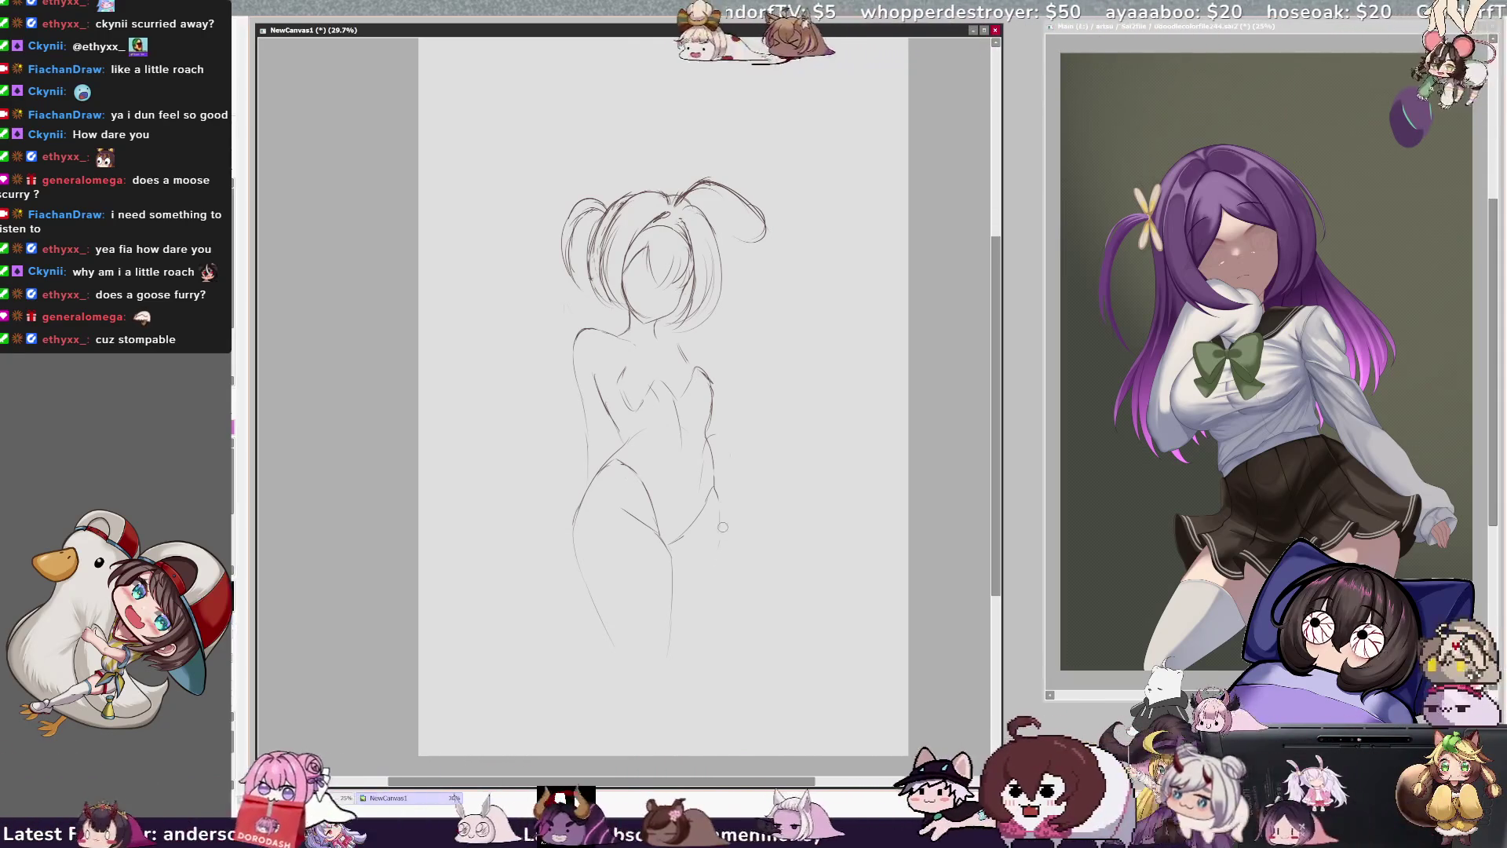
left_click_drag(718, 533, 712, 645)
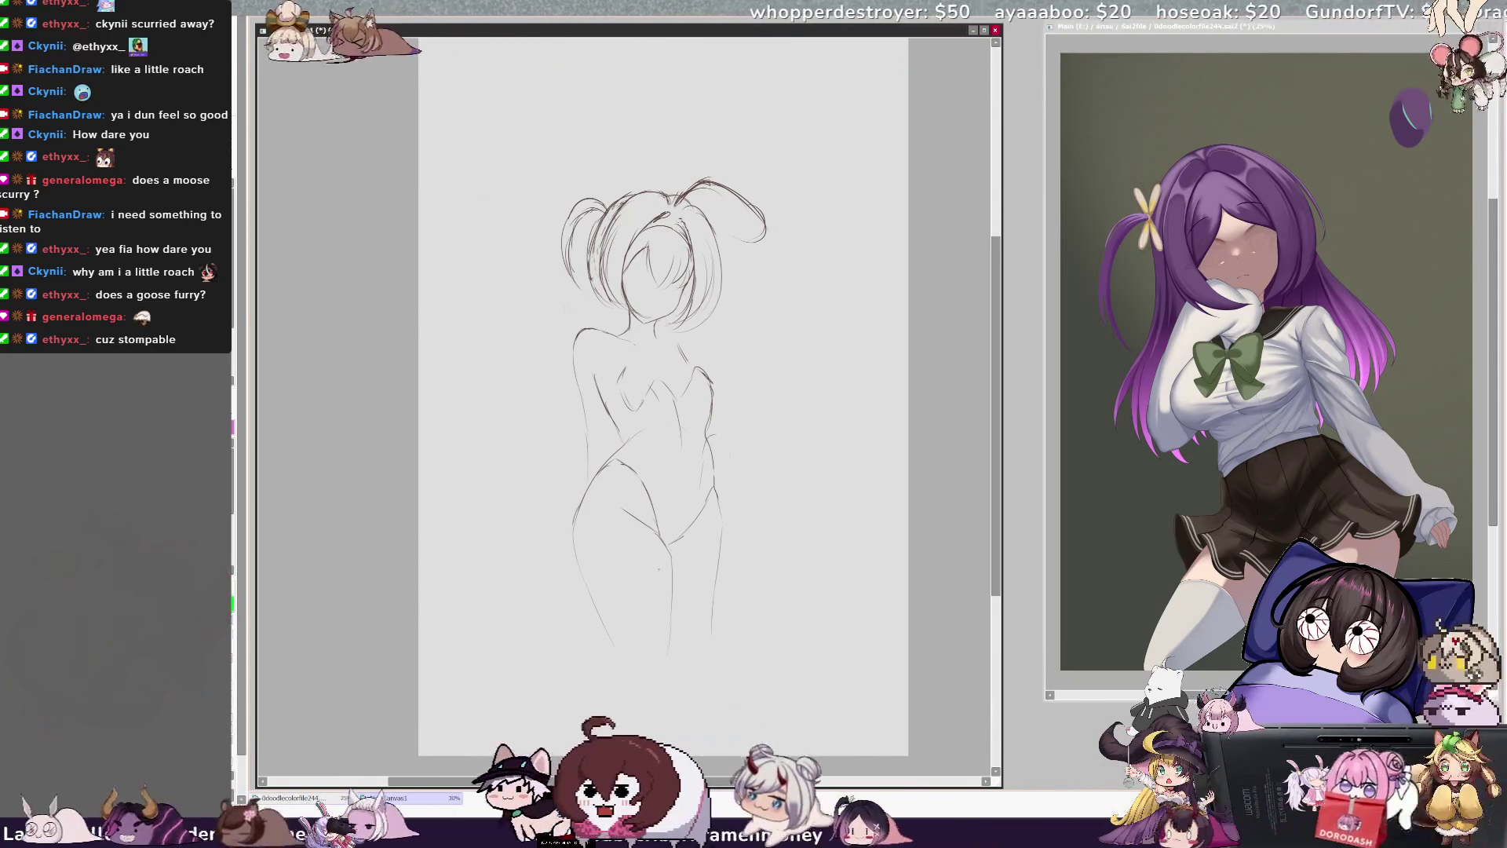
left_click_drag(546, 642, 754, 647)
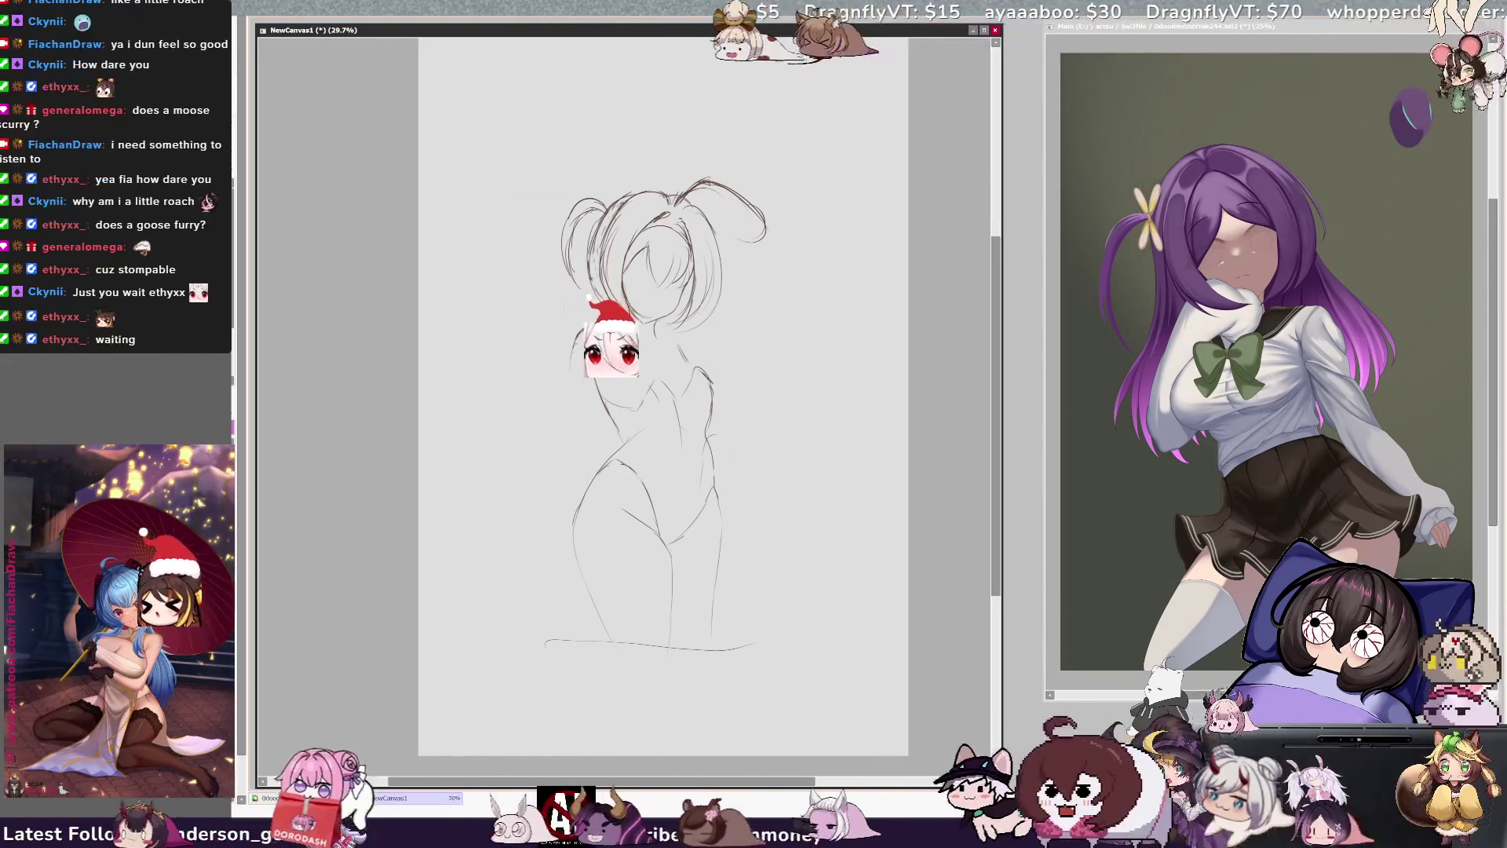
- Redraw the left shoulder and arm line and add a short inner-thigh stroke
left_click_drag(580, 331, 567, 451)
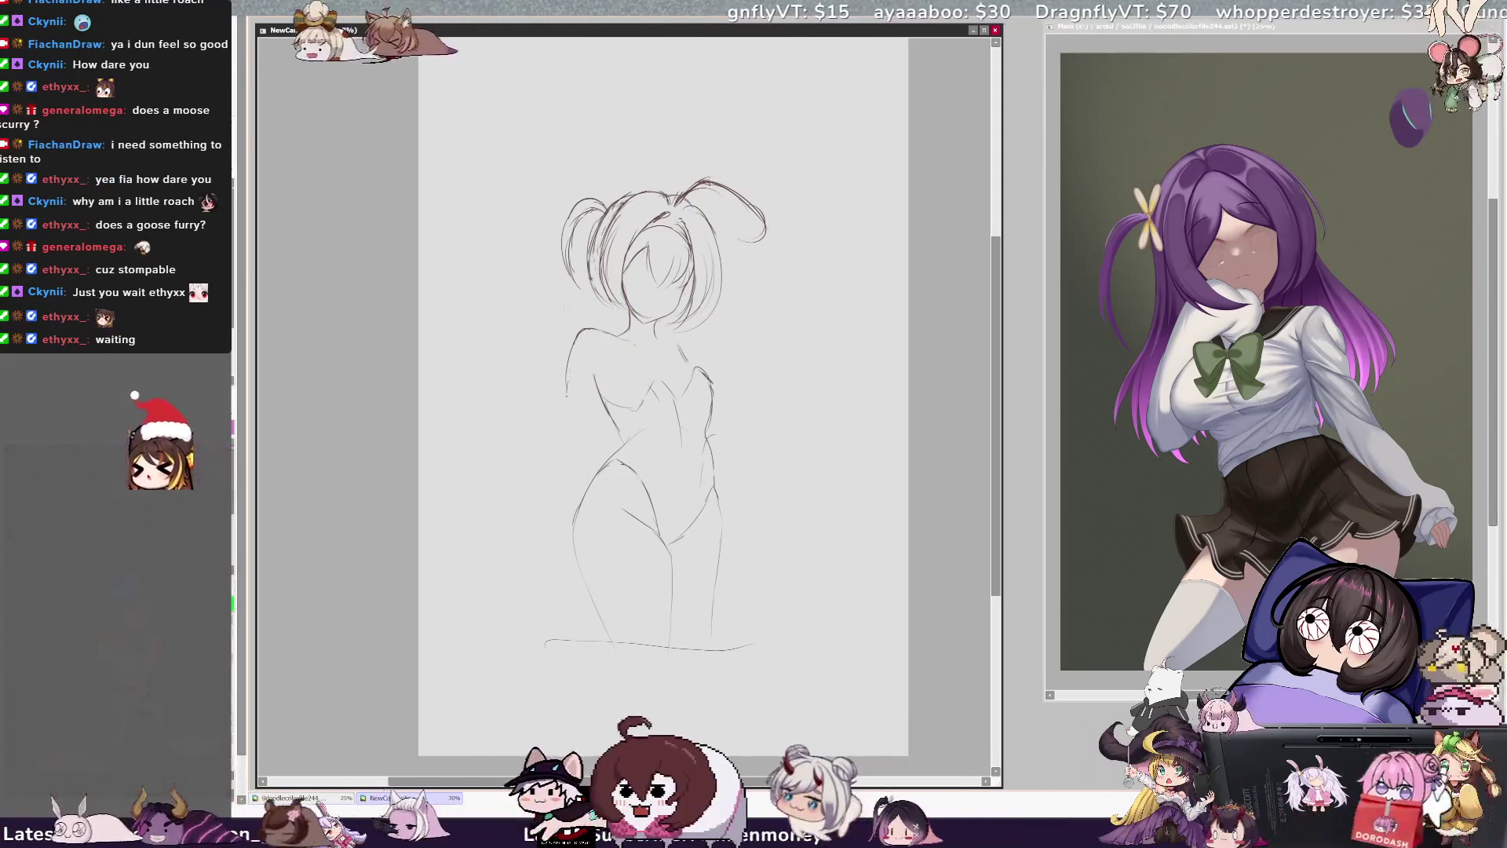
key("ctrl+z")
left_click_drag(579, 331, 574, 384)
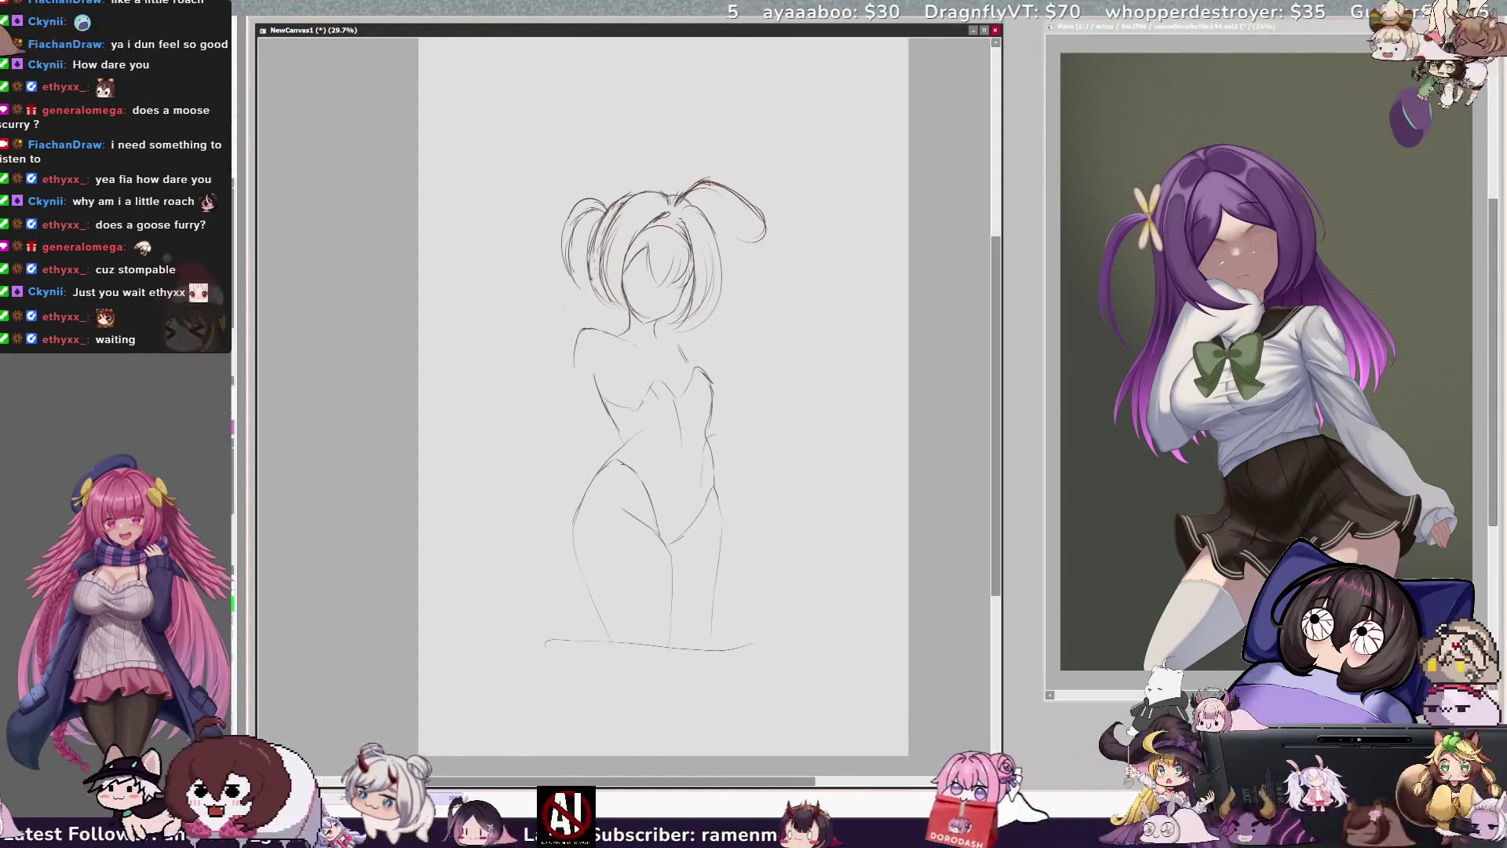
key("ctrl+z")
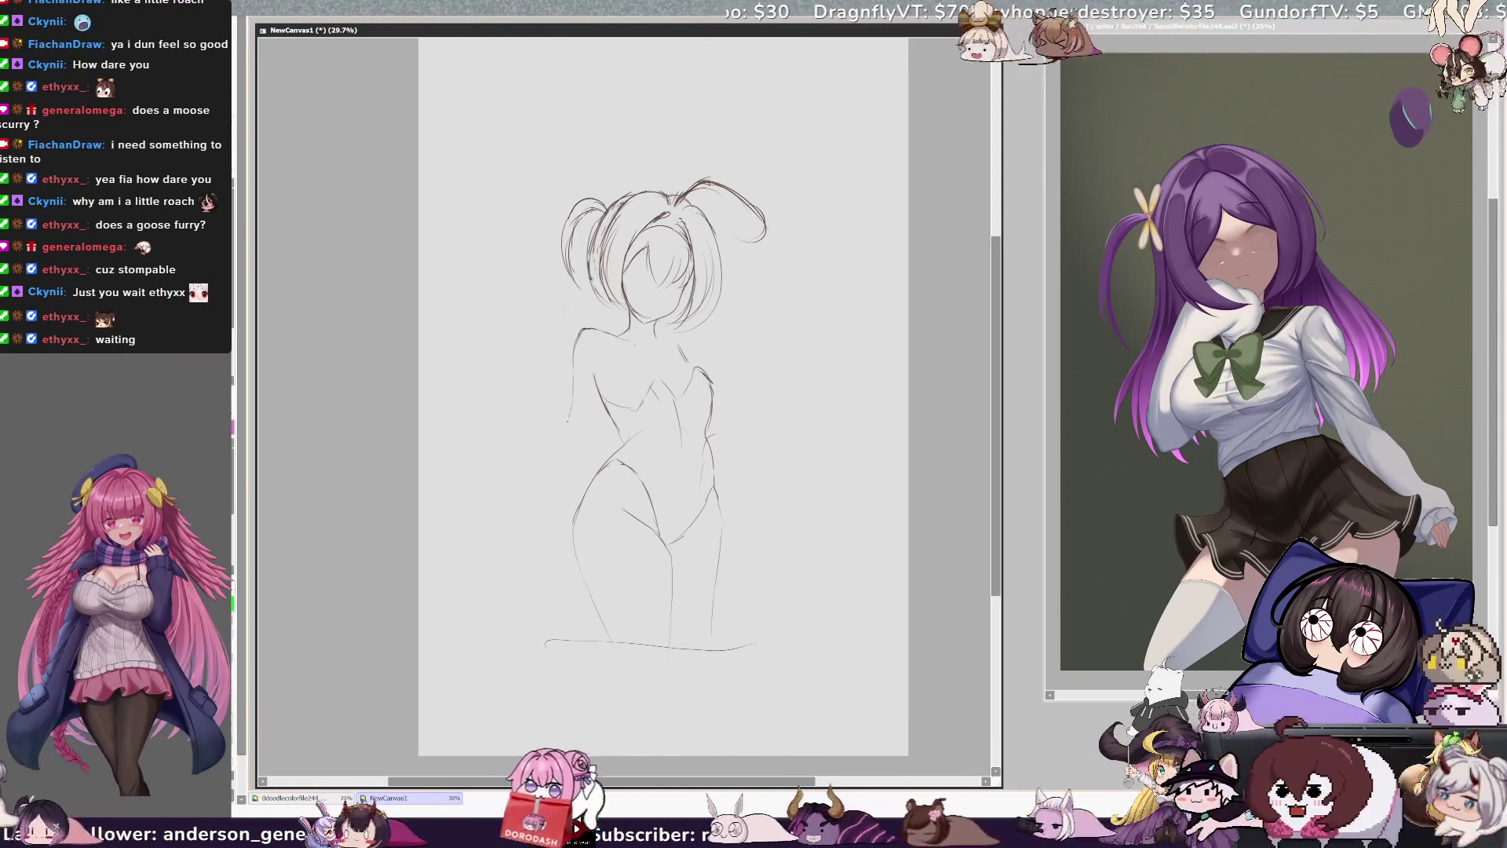
mouse_move(574, 368)
left_mouse_down()
mouse_move(566, 414)
mouse_move(608, 375)
left_mouse_up()
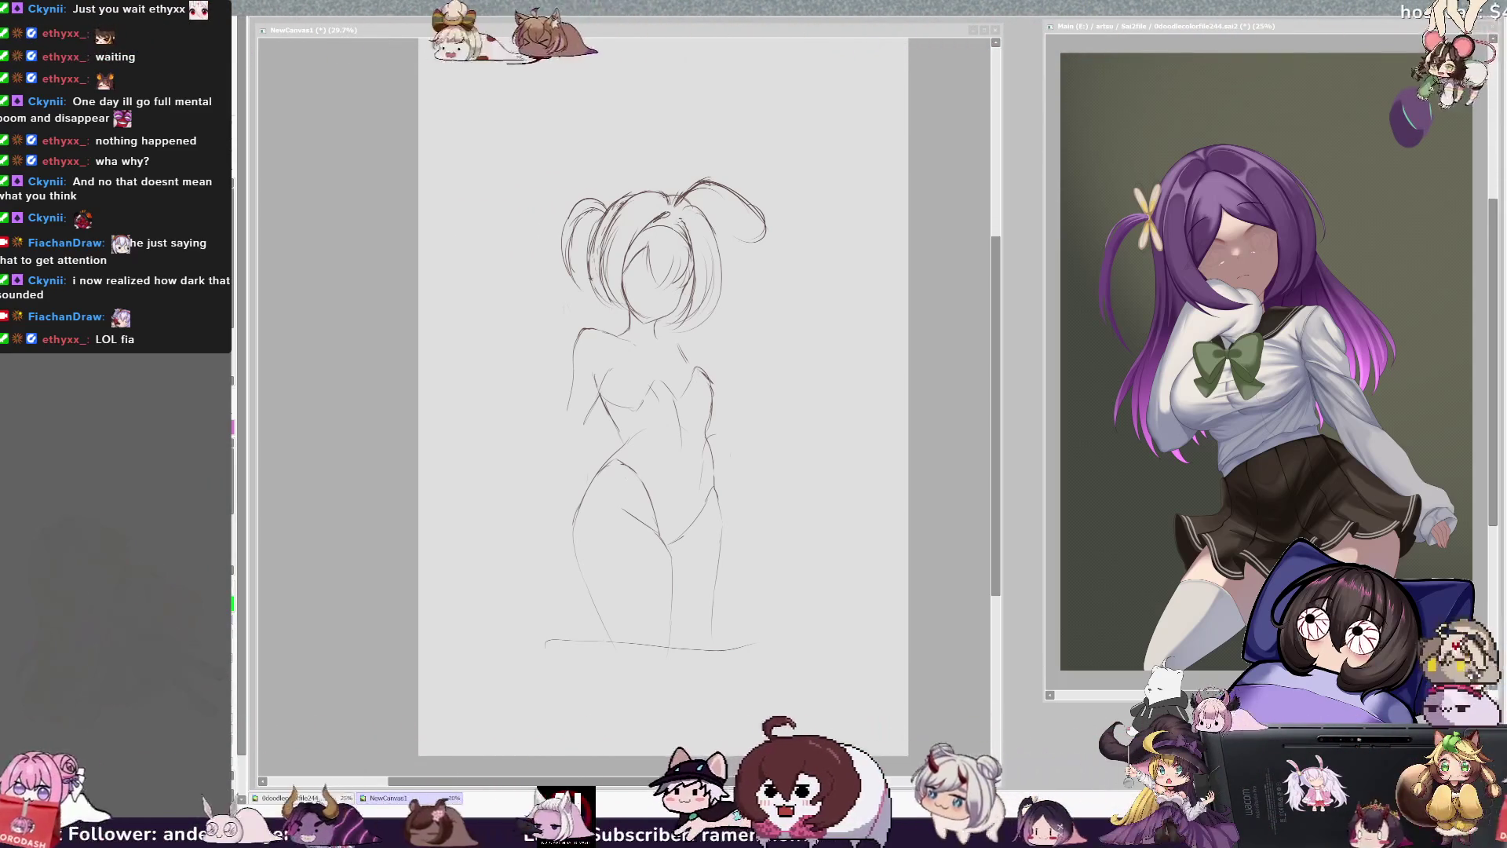
left_click(765, 379)
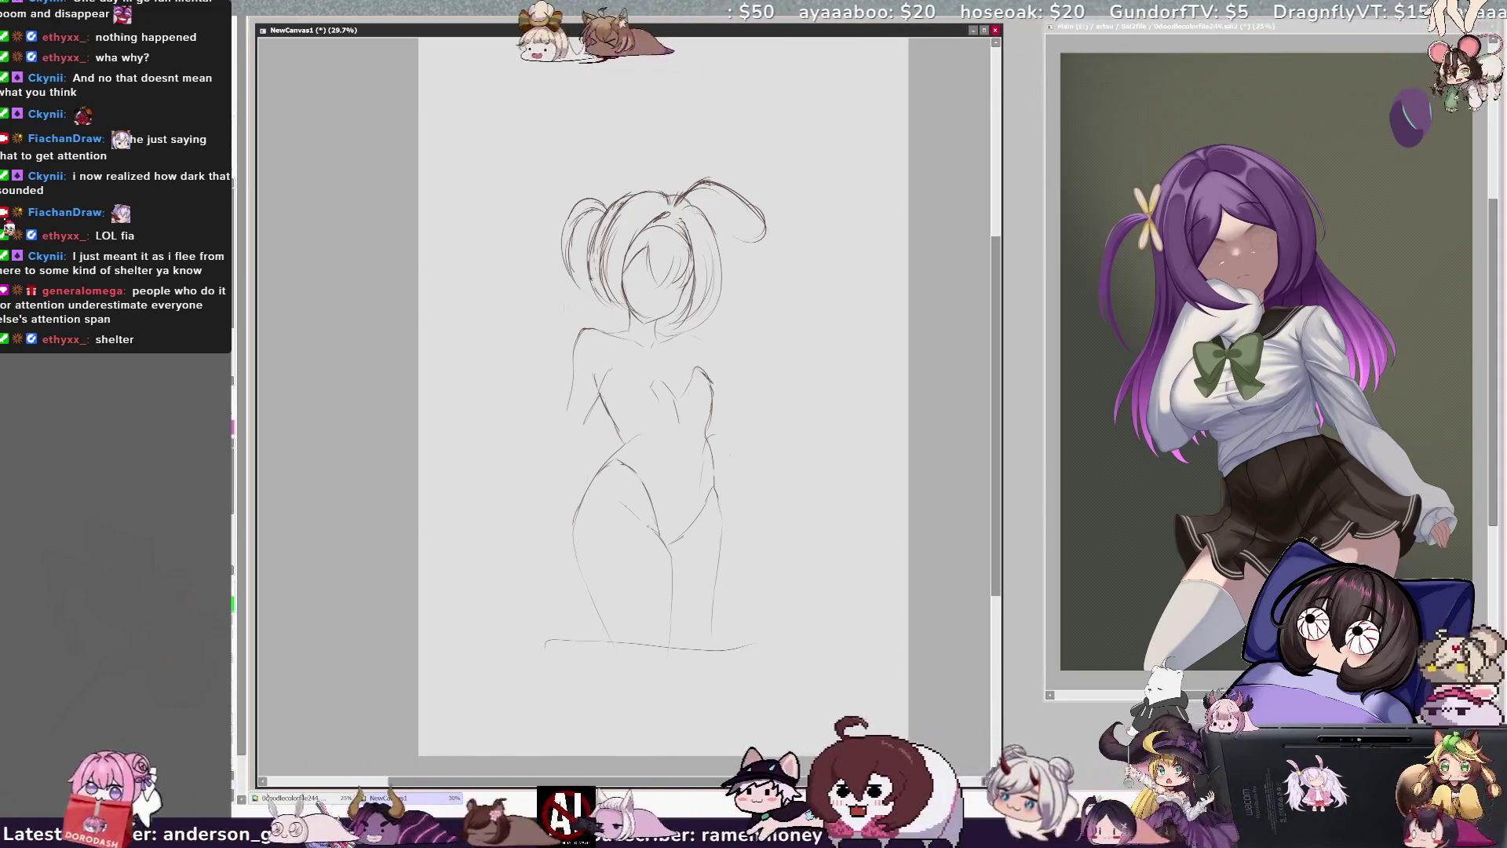
left_click_drag(681, 546, 690, 525)
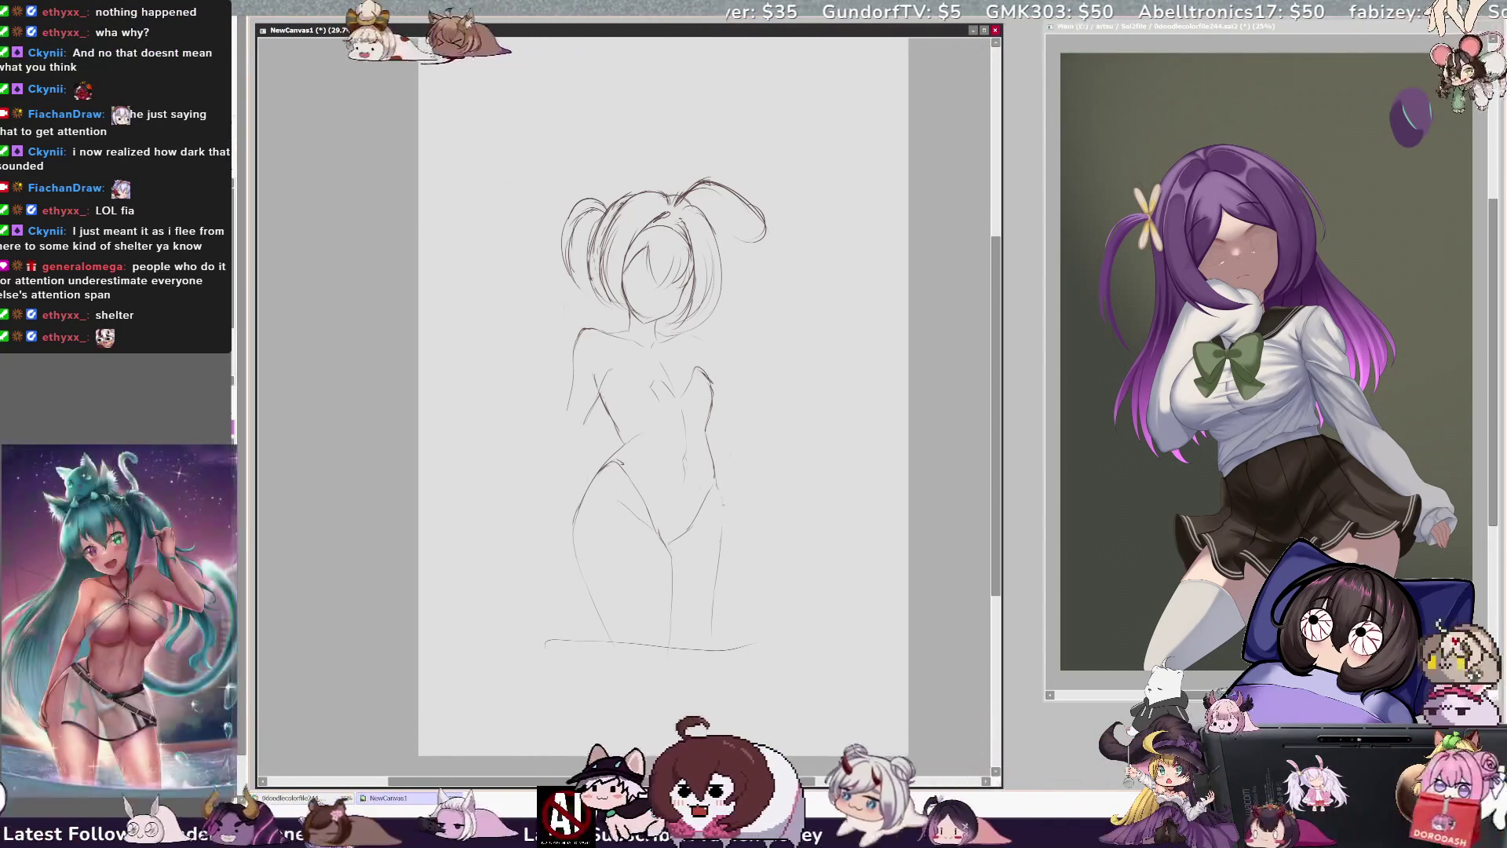
key("ctrl+z")
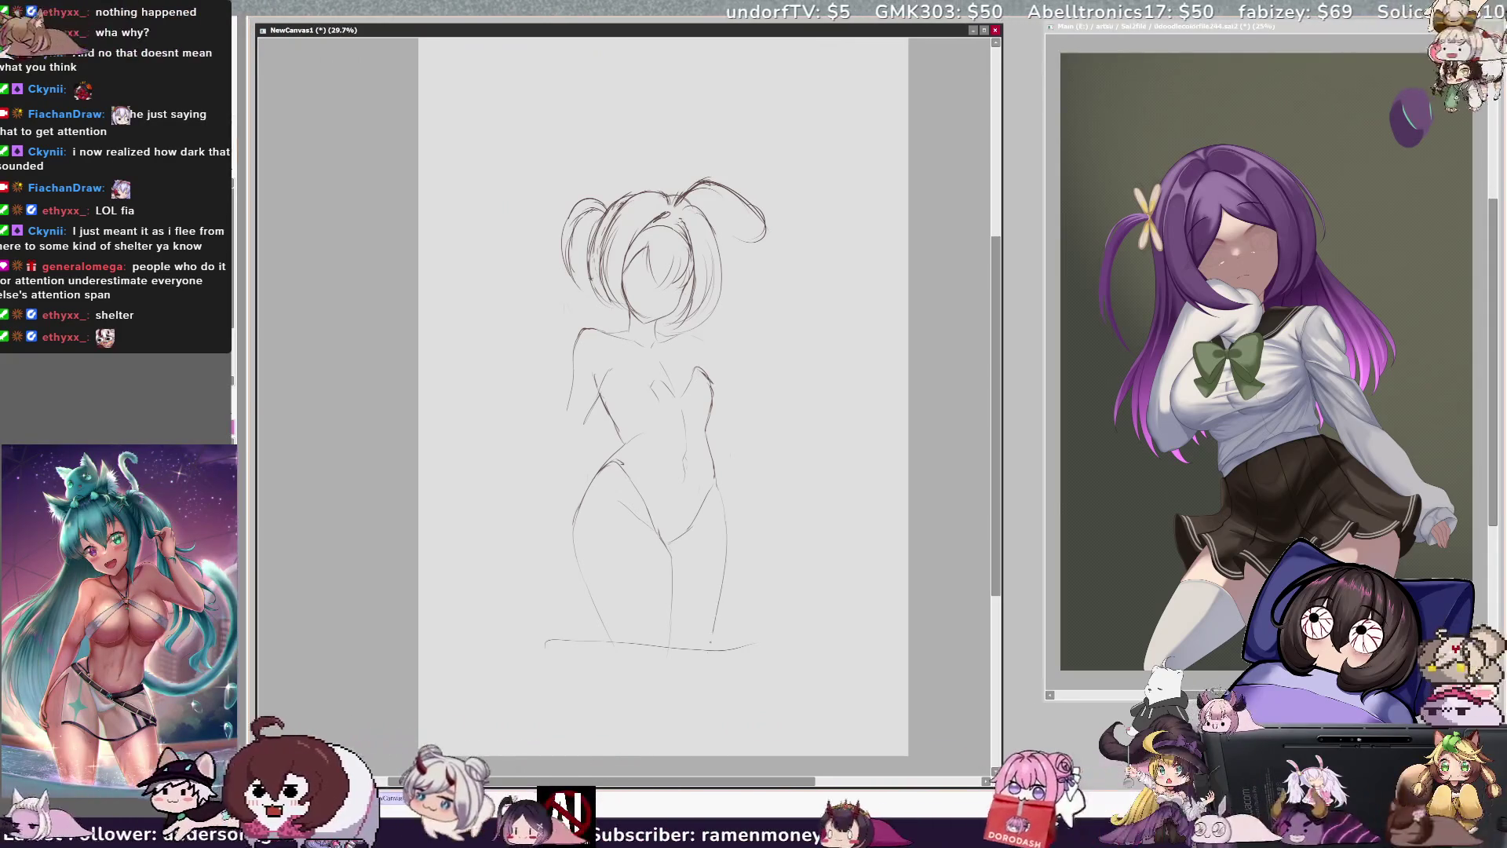
- Sketch a short knee line on the leg, checking proportions in the mirrored view
key("h")
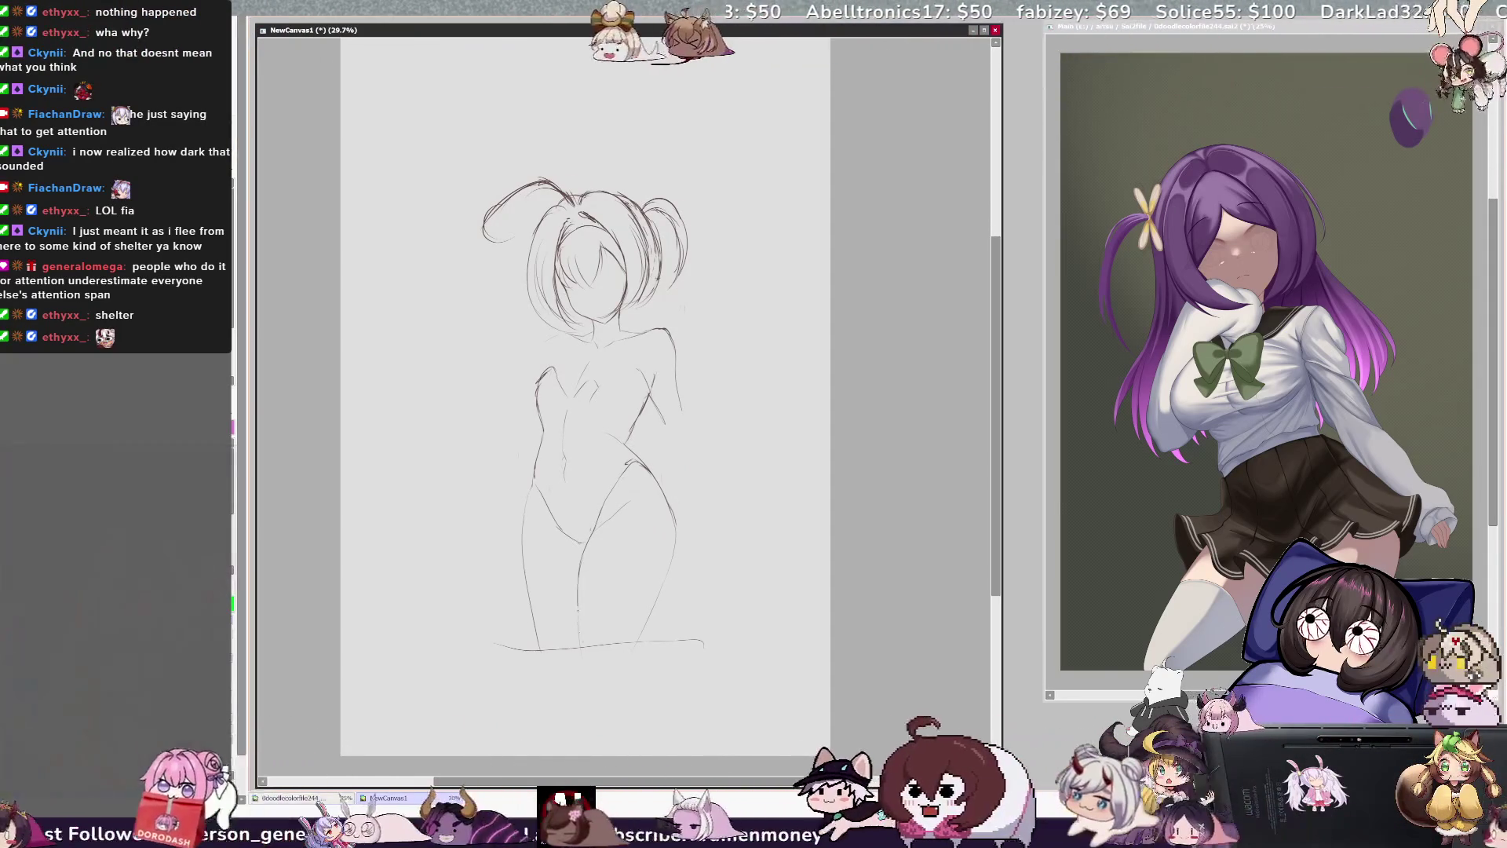
key("h")
key("h")
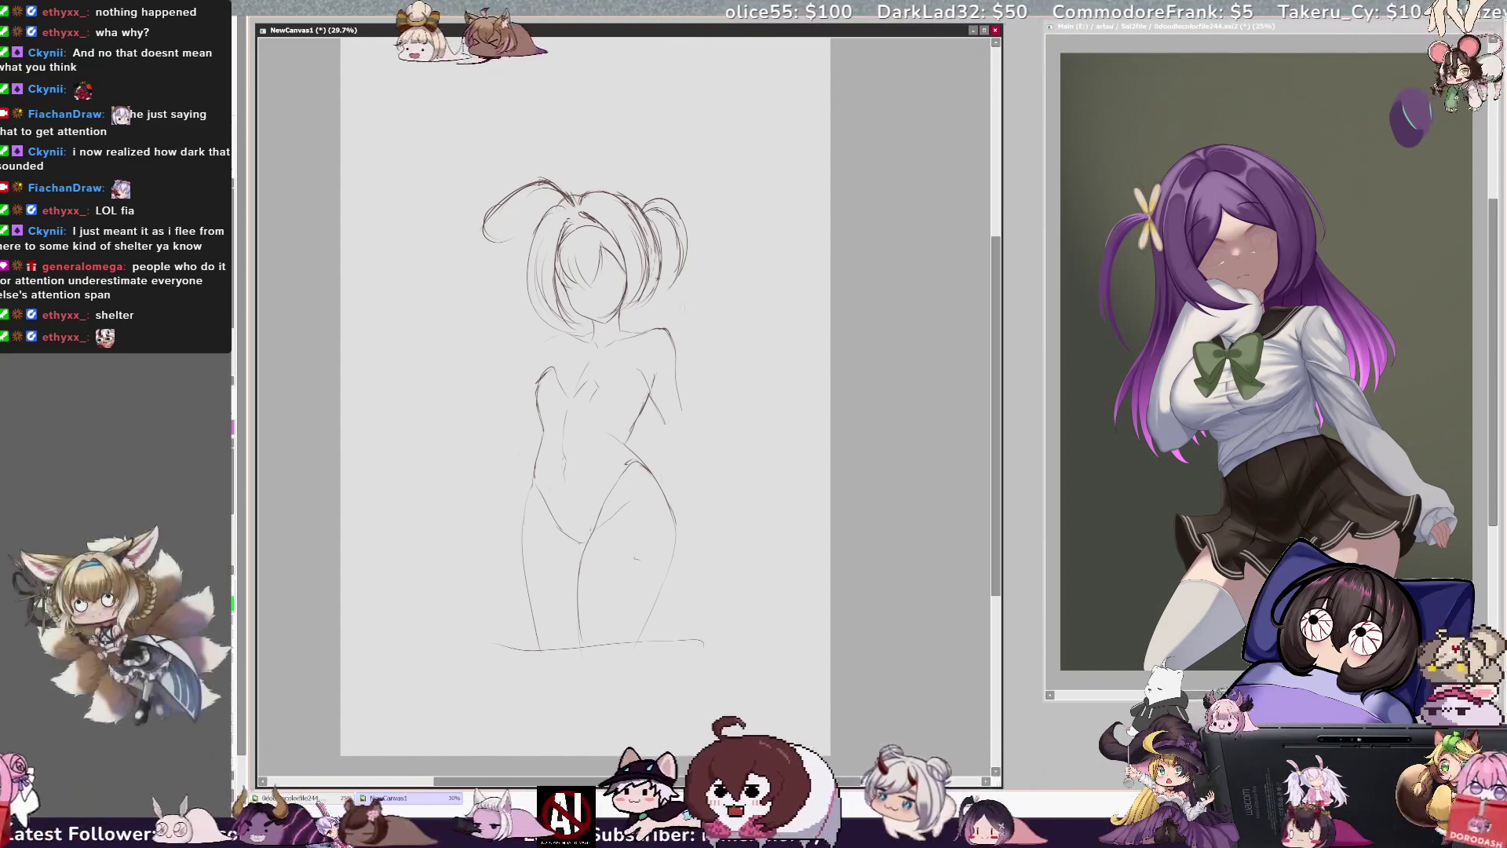
left_click_drag(611, 569, 638, 559)
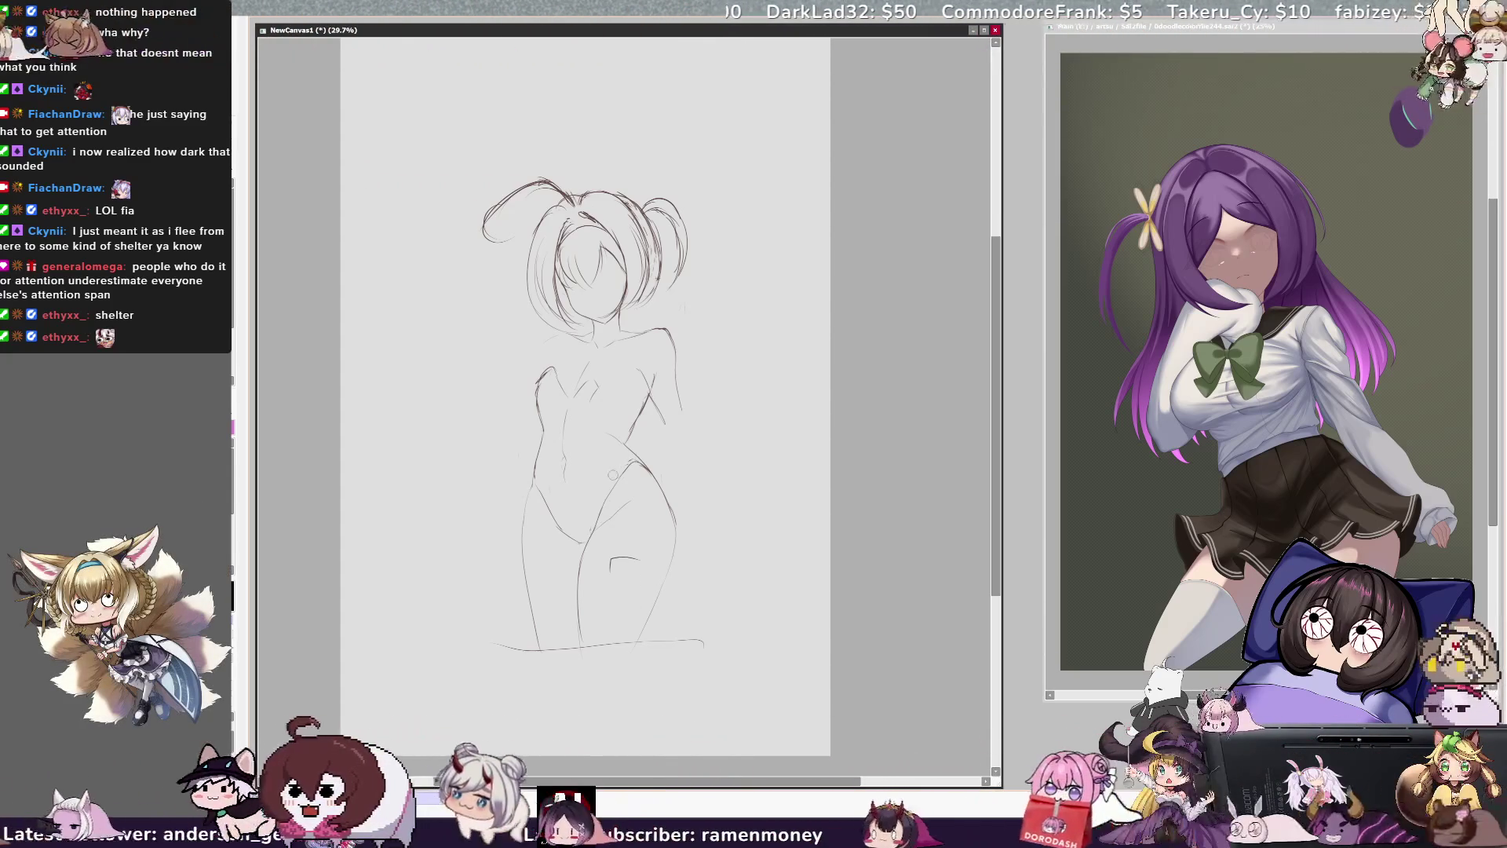
key("h")
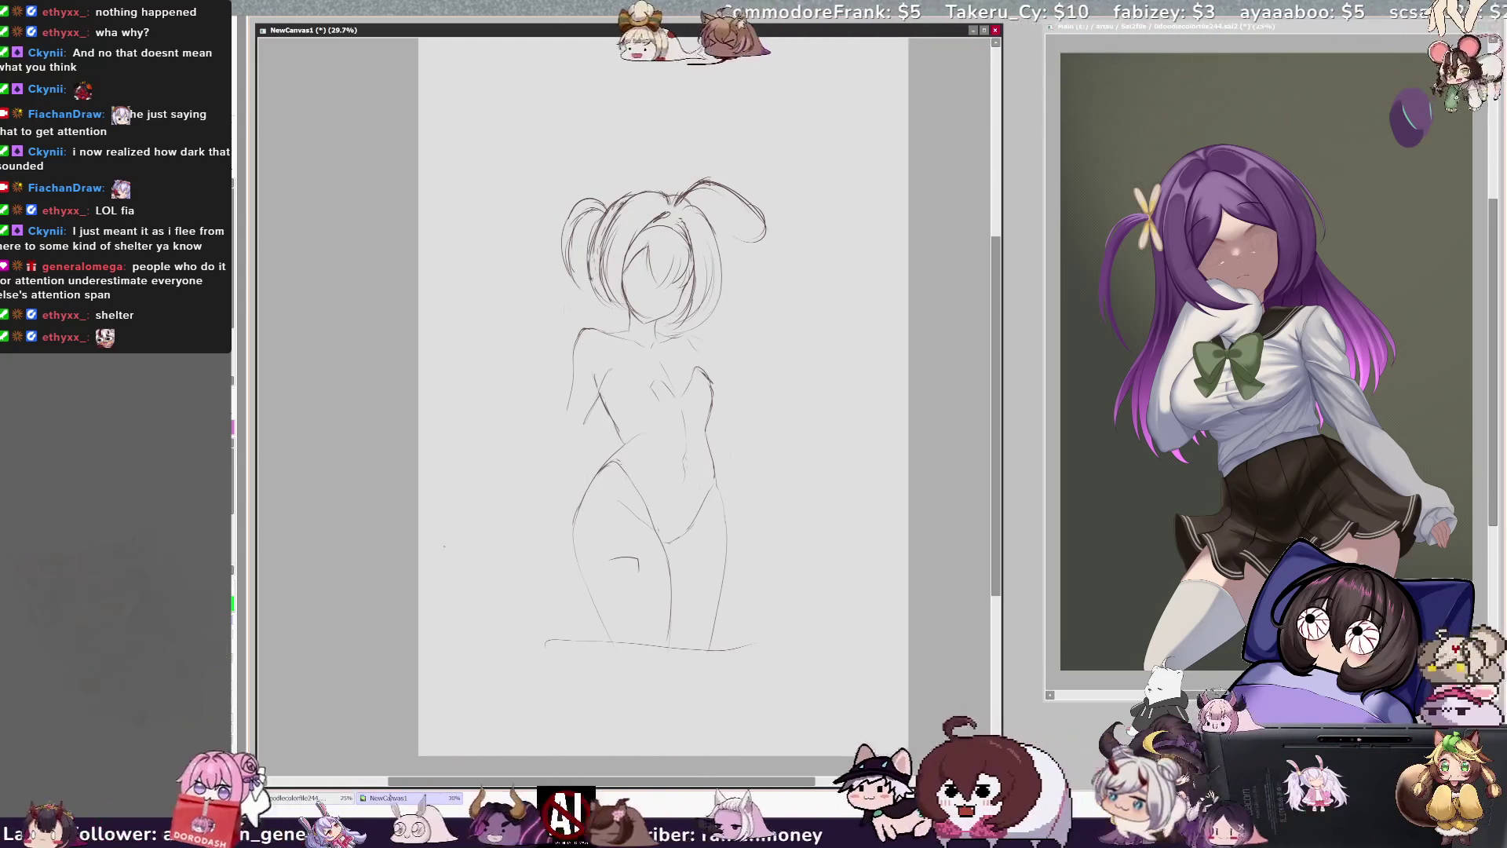
key("ctrl+t")
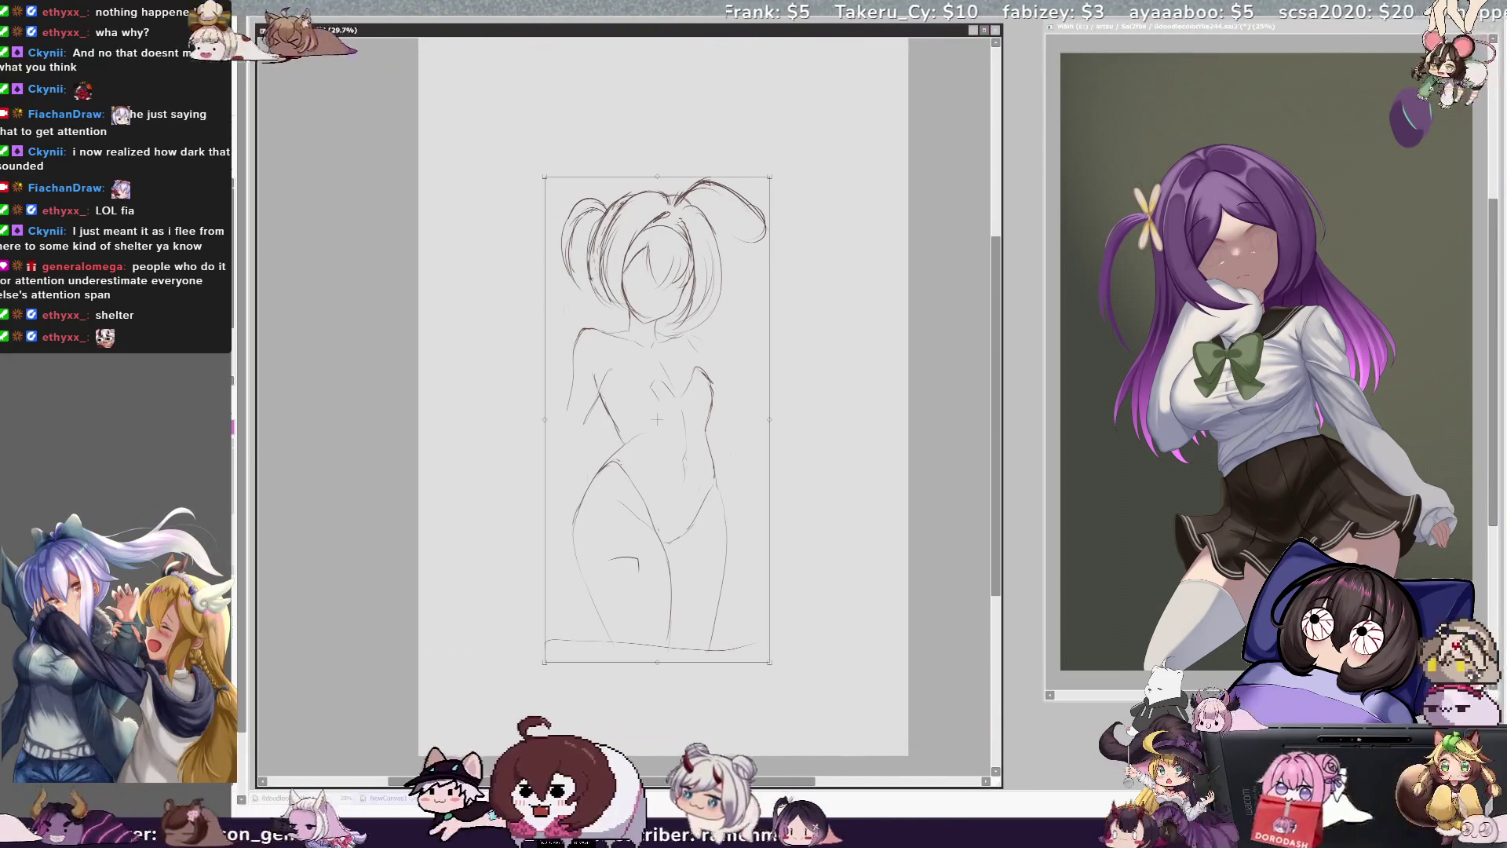
- Tilt the whole sketch slightly counter-clockwise, then rotate the lassoed lower body about 15° clockwise
left_click_drag(825, 571, 840, 553)
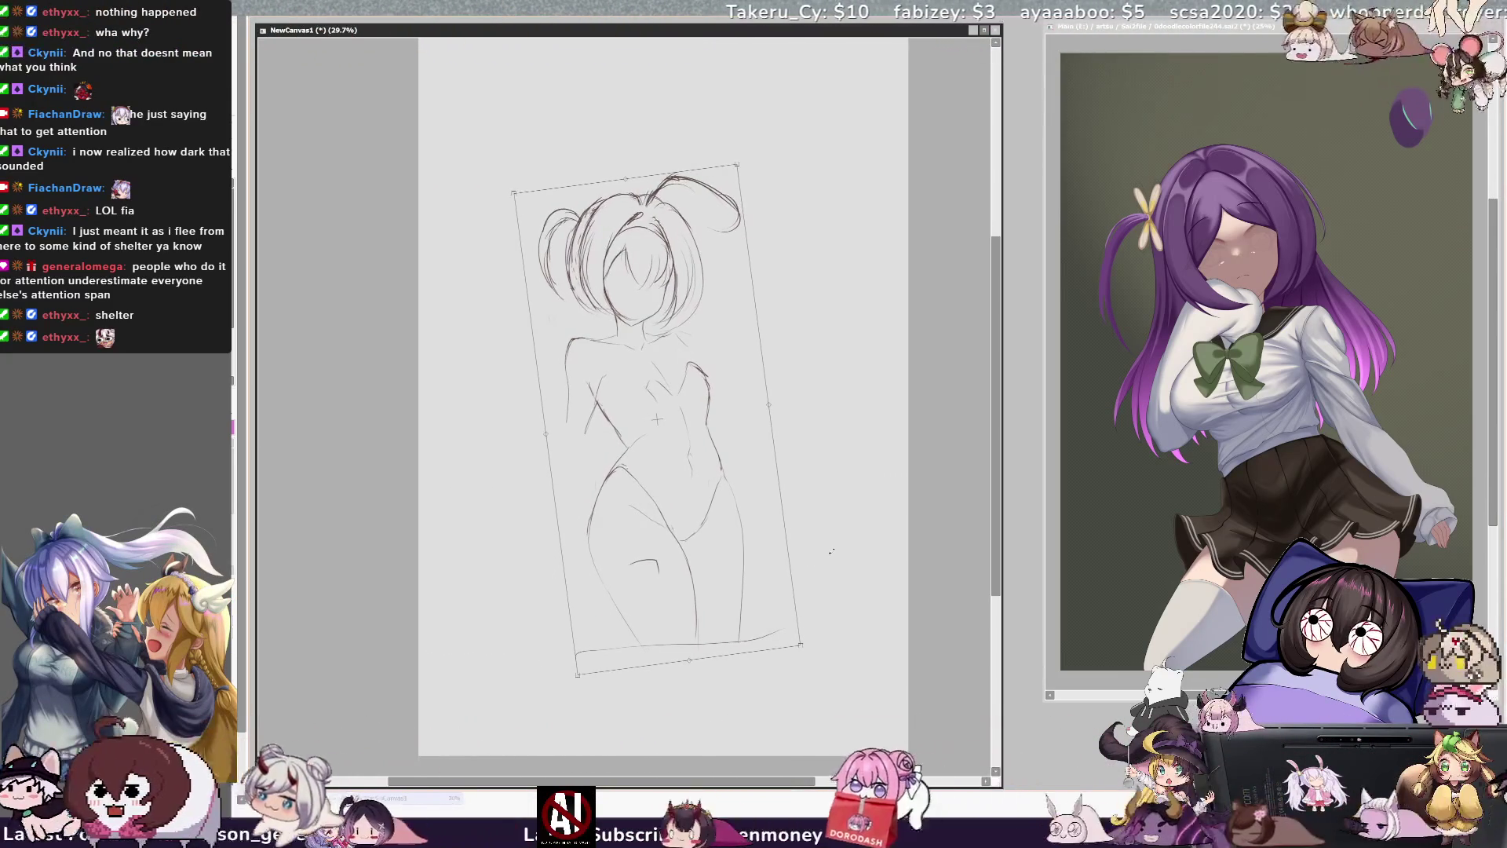
mouse_move(567, 454)
left_mouse_down()
mouse_move(597, 750)
mouse_move(711, 430)
mouse_move(567, 456)
left_mouse_up()
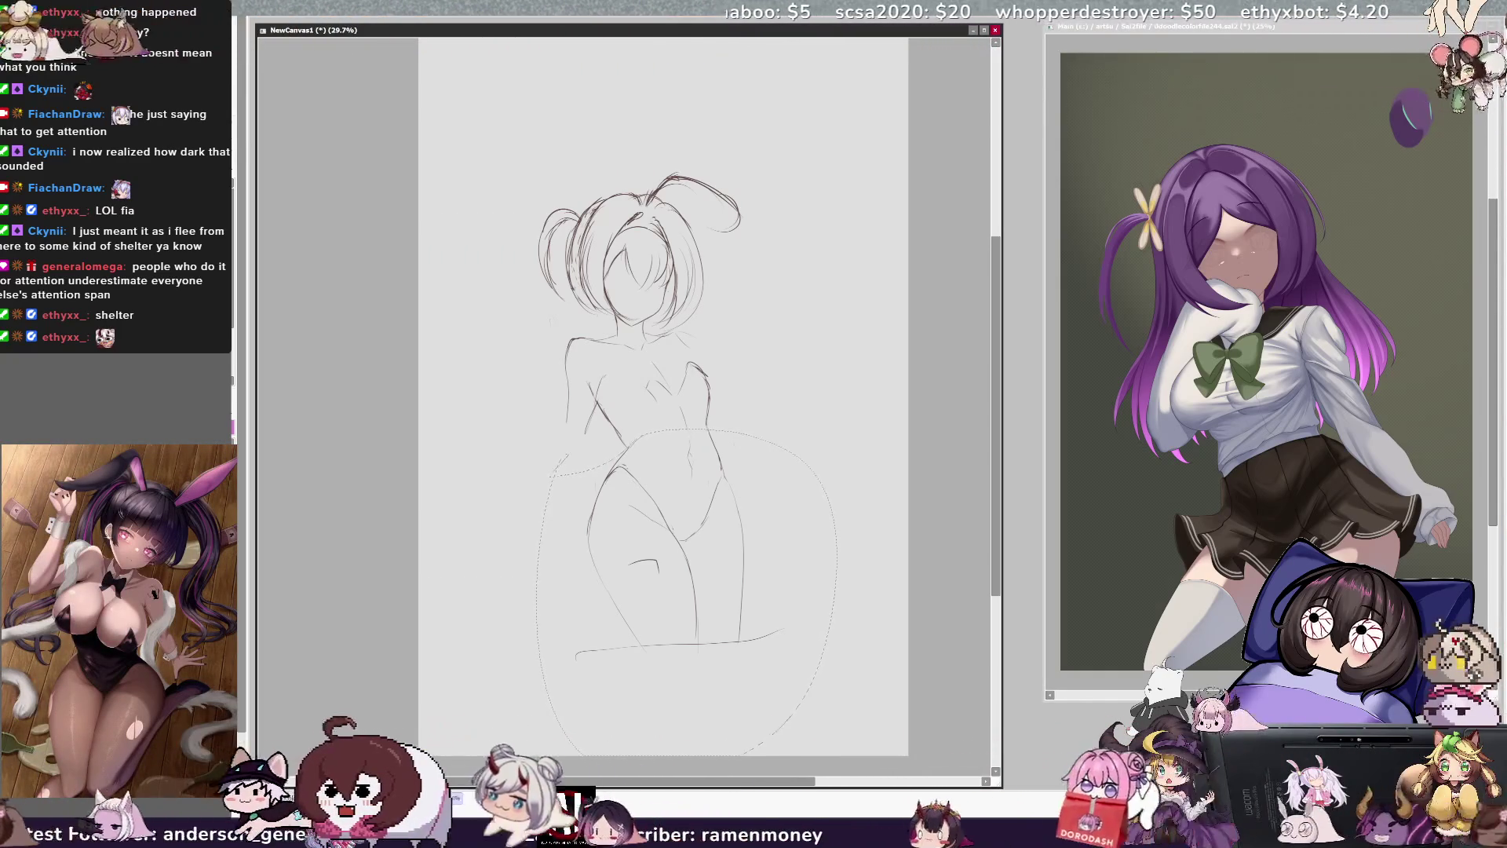
mouse_move(329, 709)
left_mouse_down()
mouse_move(742, 590)
mouse_move(775, 622)
mouse_move(718, 643)
left_mouse_up()
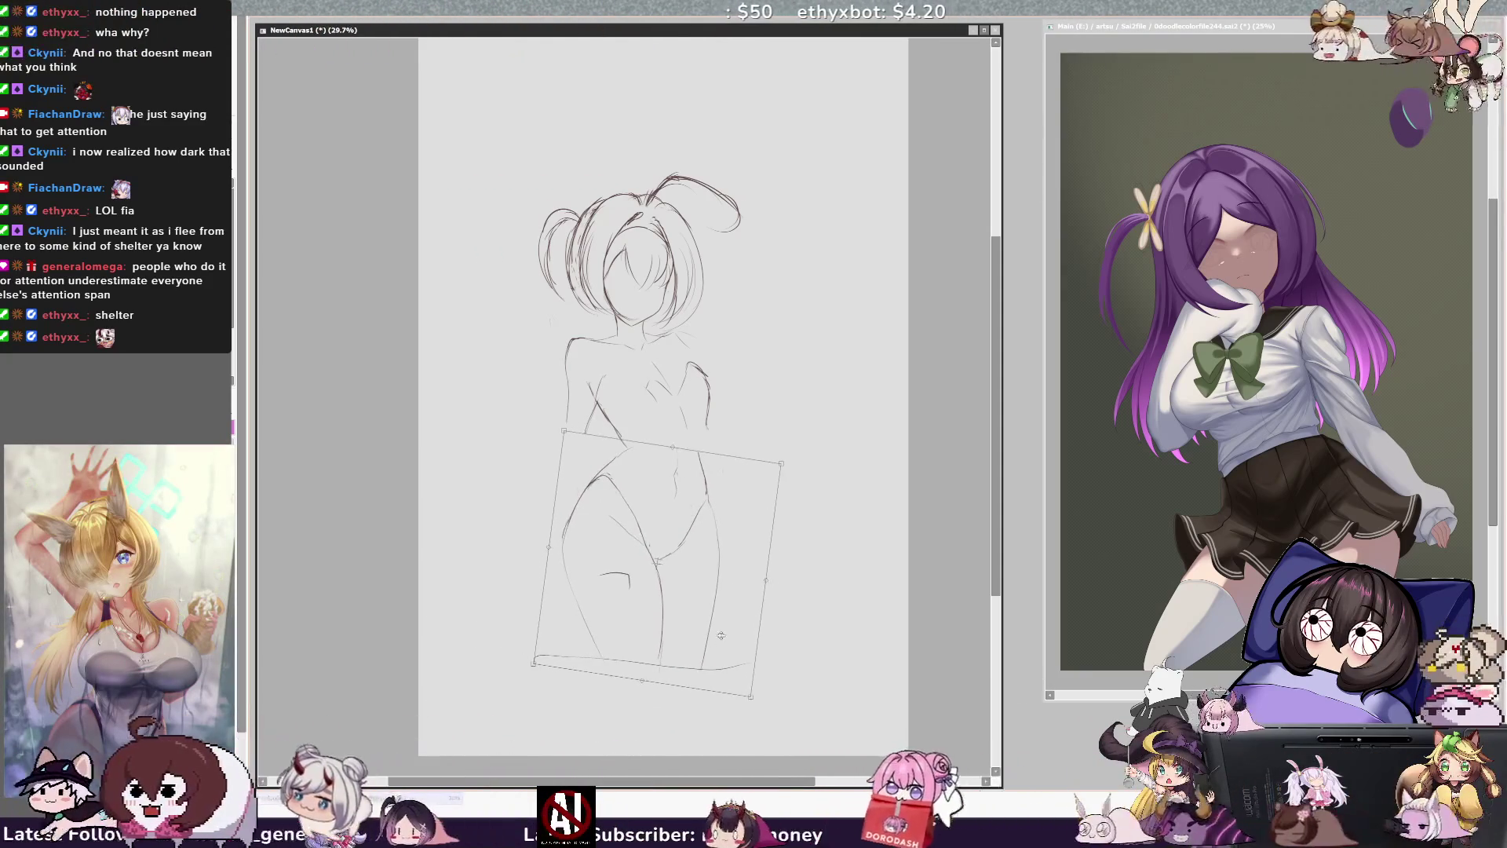
key("Return")
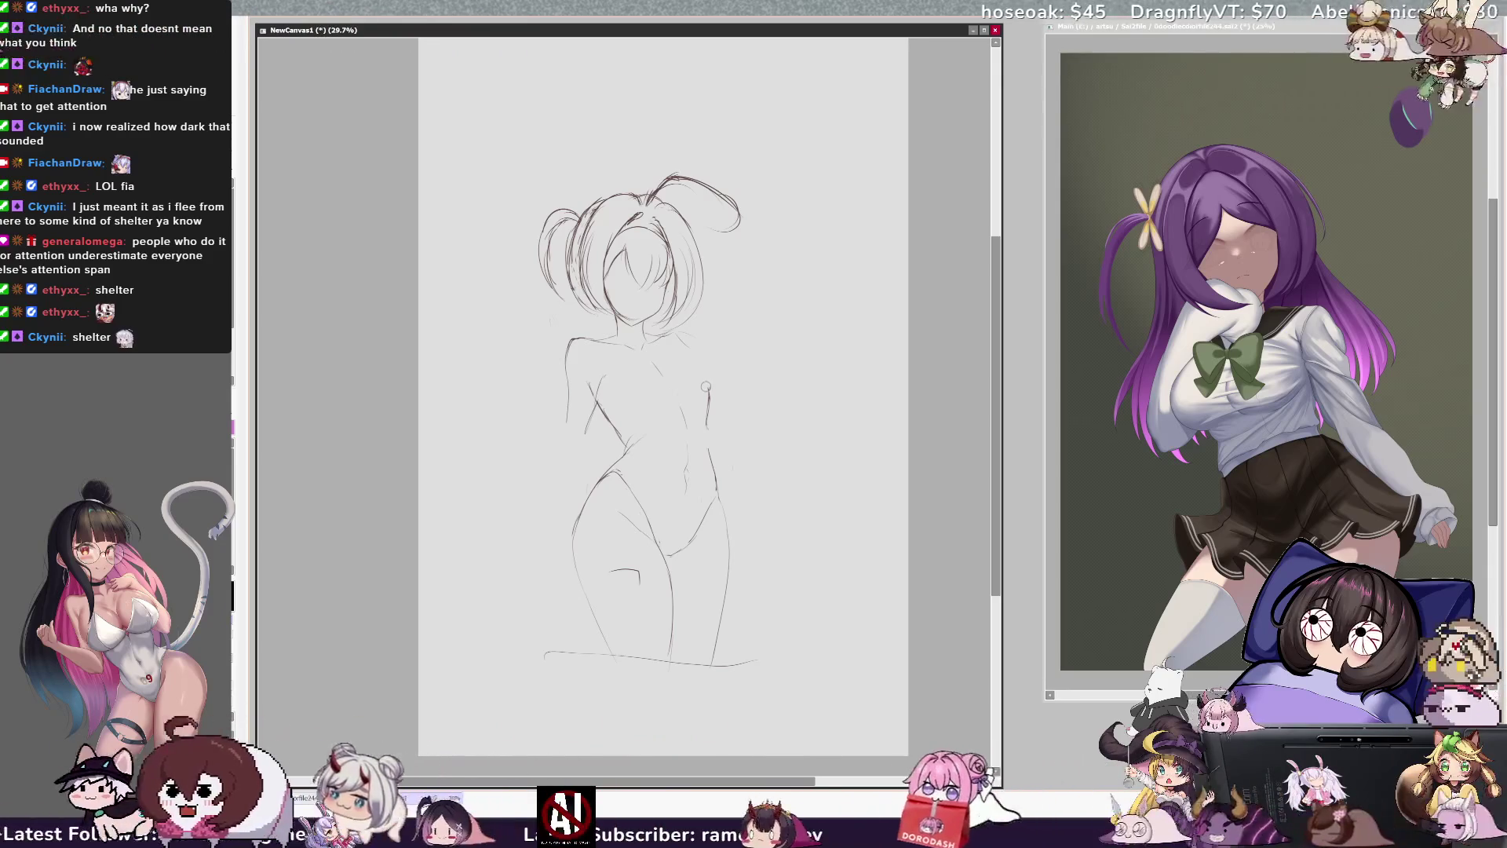
- Sketch two new bust curves across the figure's chest while viewing it mirrored
key("h")
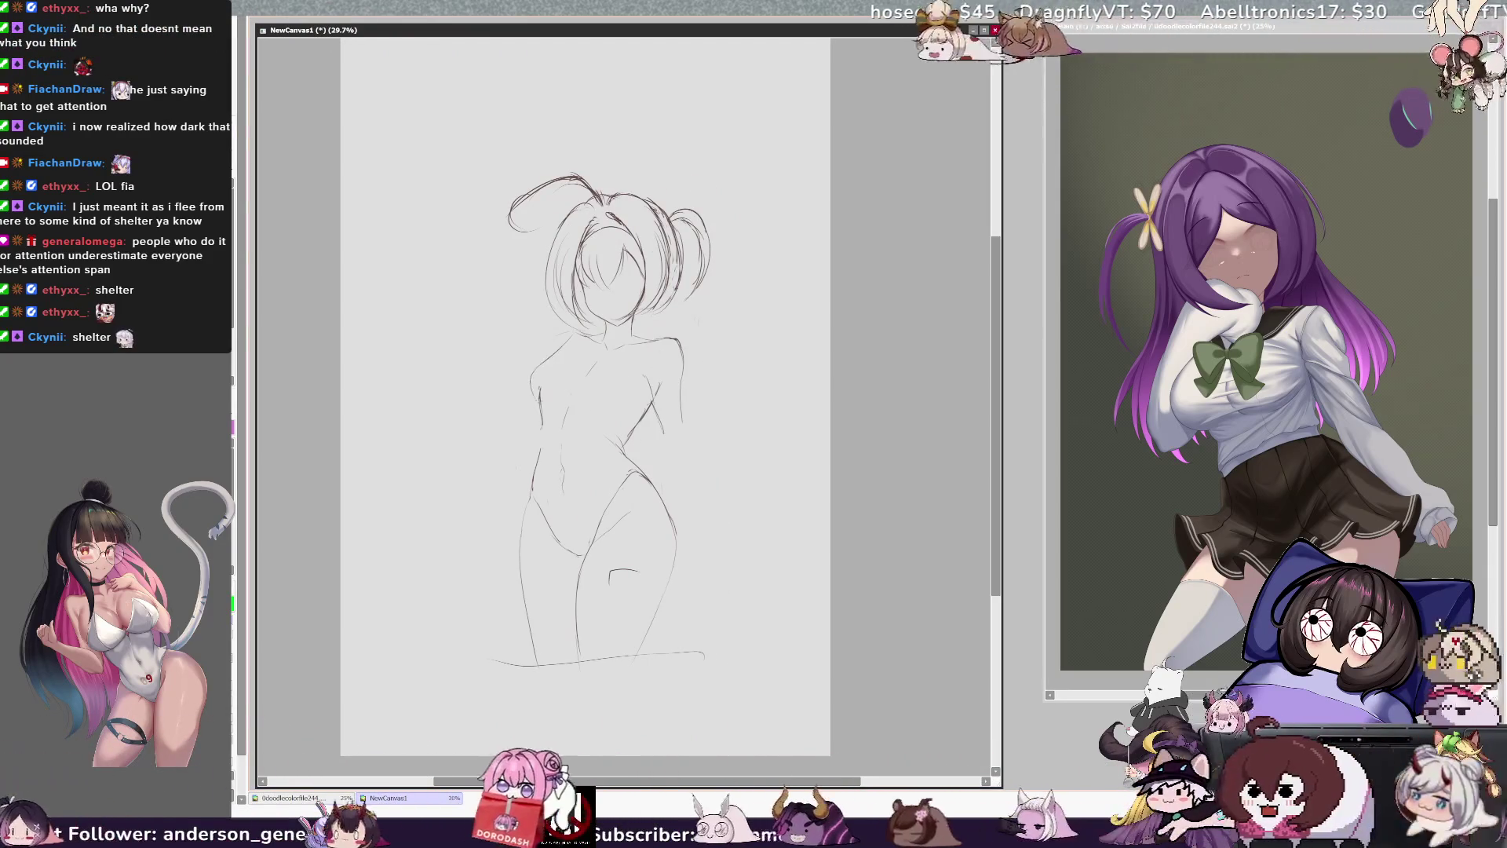
mouse_move(536, 366)
left_mouse_down()
mouse_move(532, 395)
mouse_move(547, 400)
left_mouse_up()
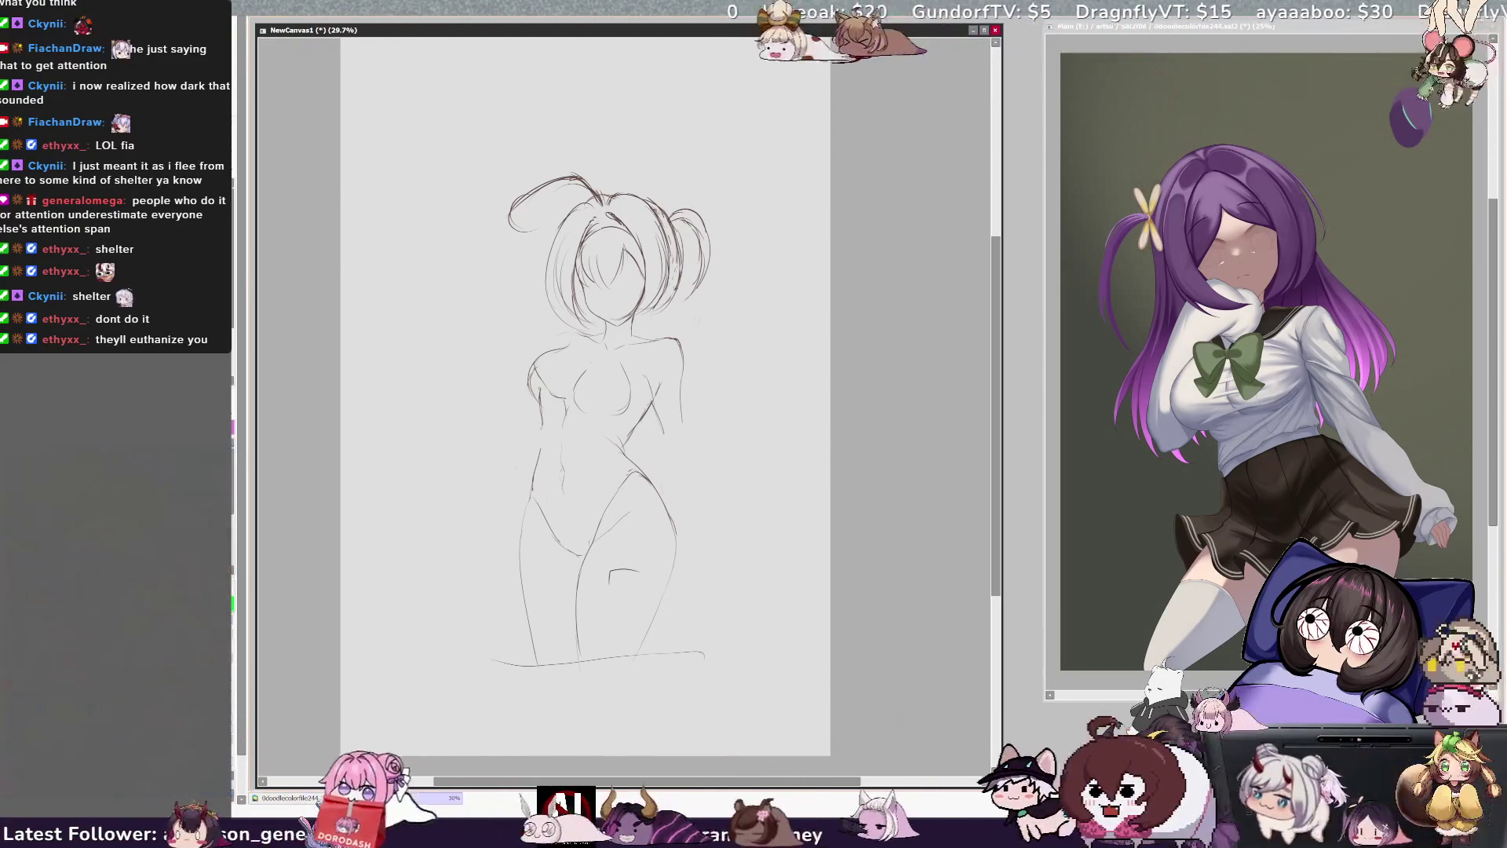
left_click_drag(579, 404, 610, 380)
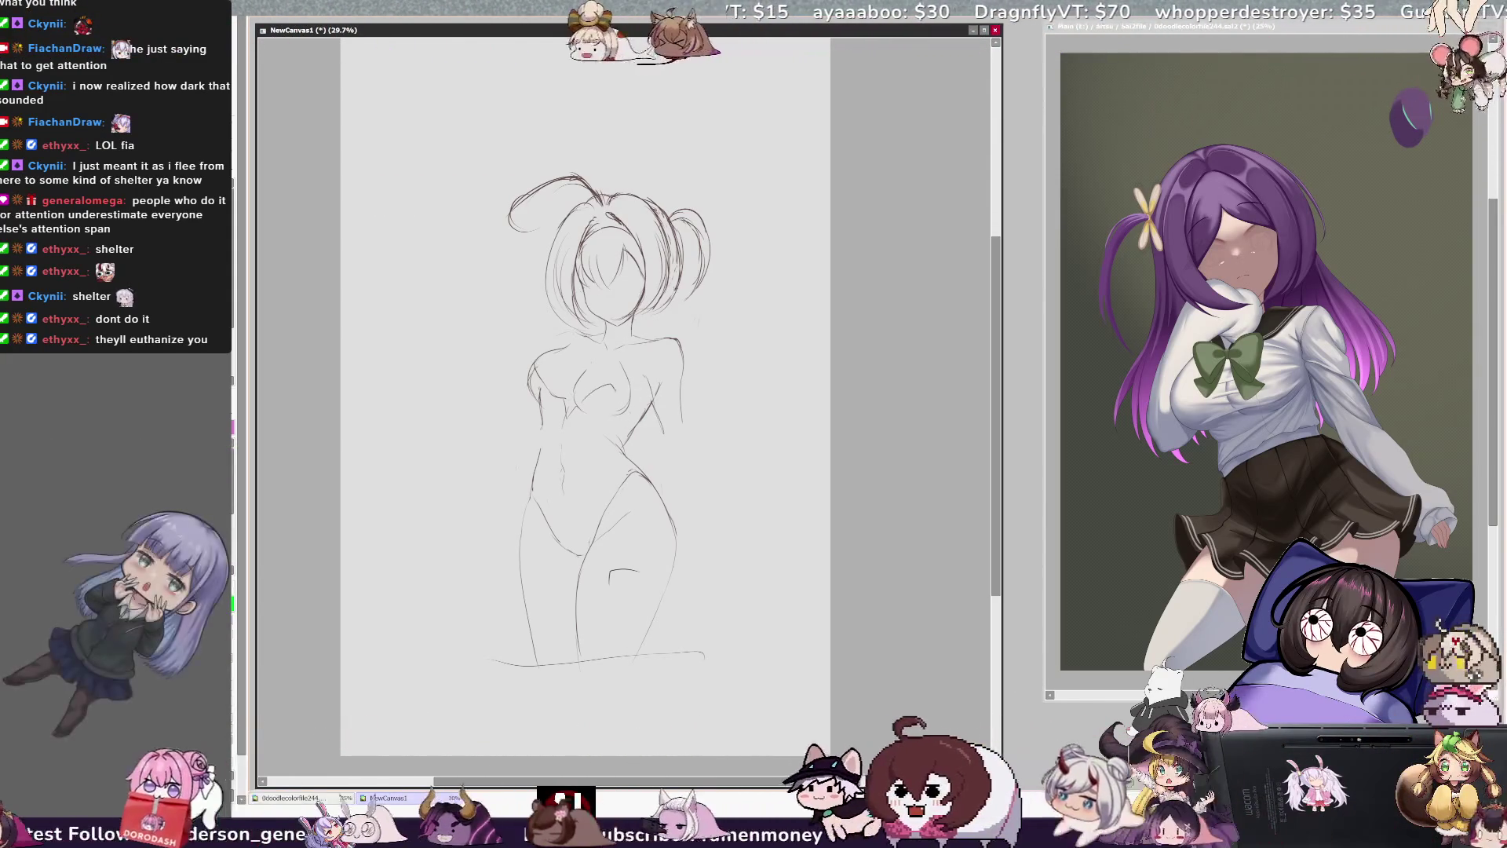
key("h")
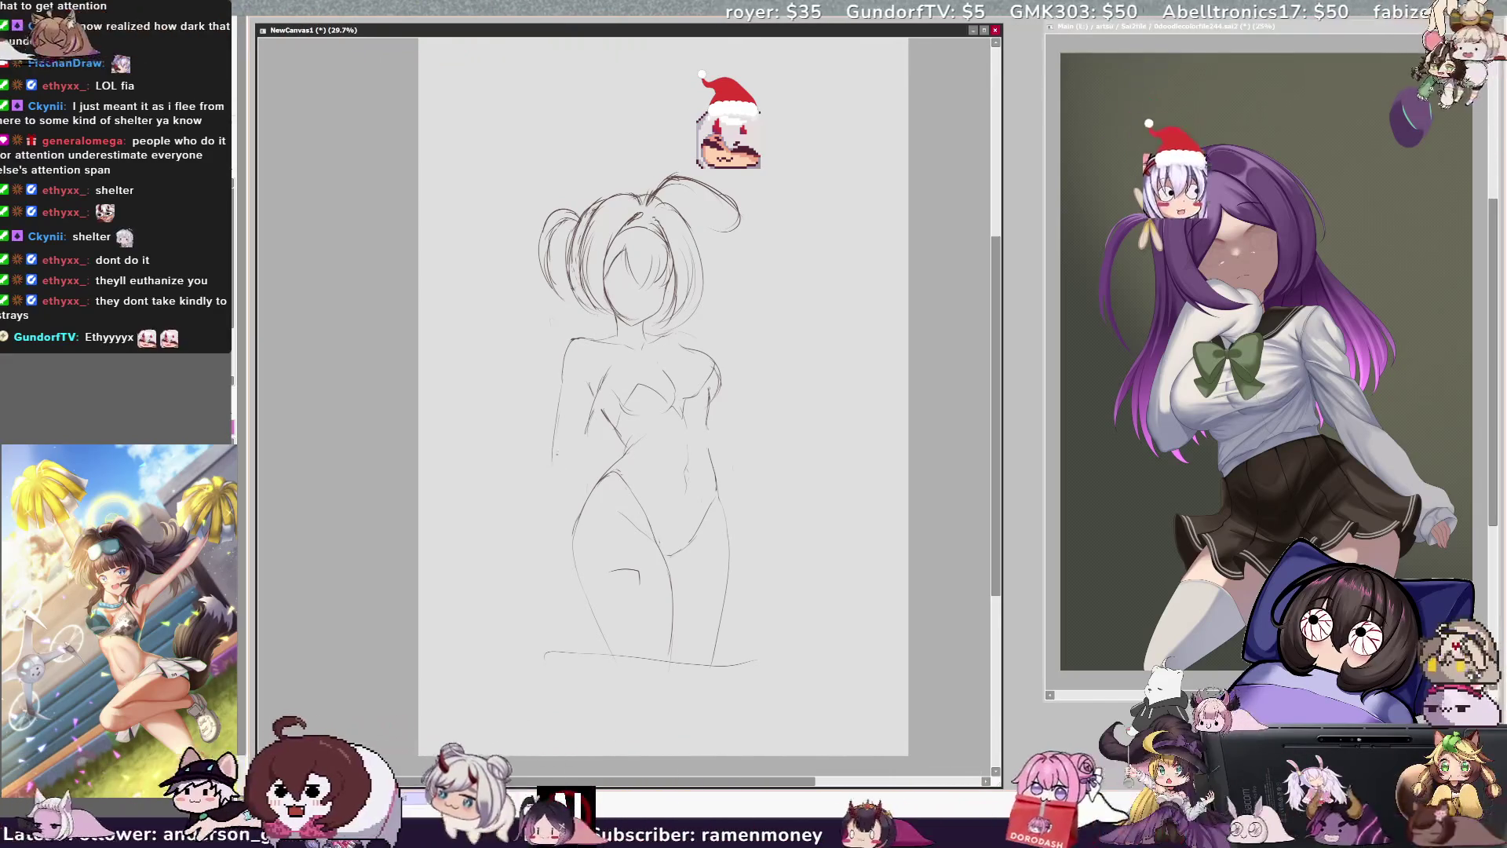
- Check the figure mirrored, then draw a short curve closing the leotard at the crotch
key("h")
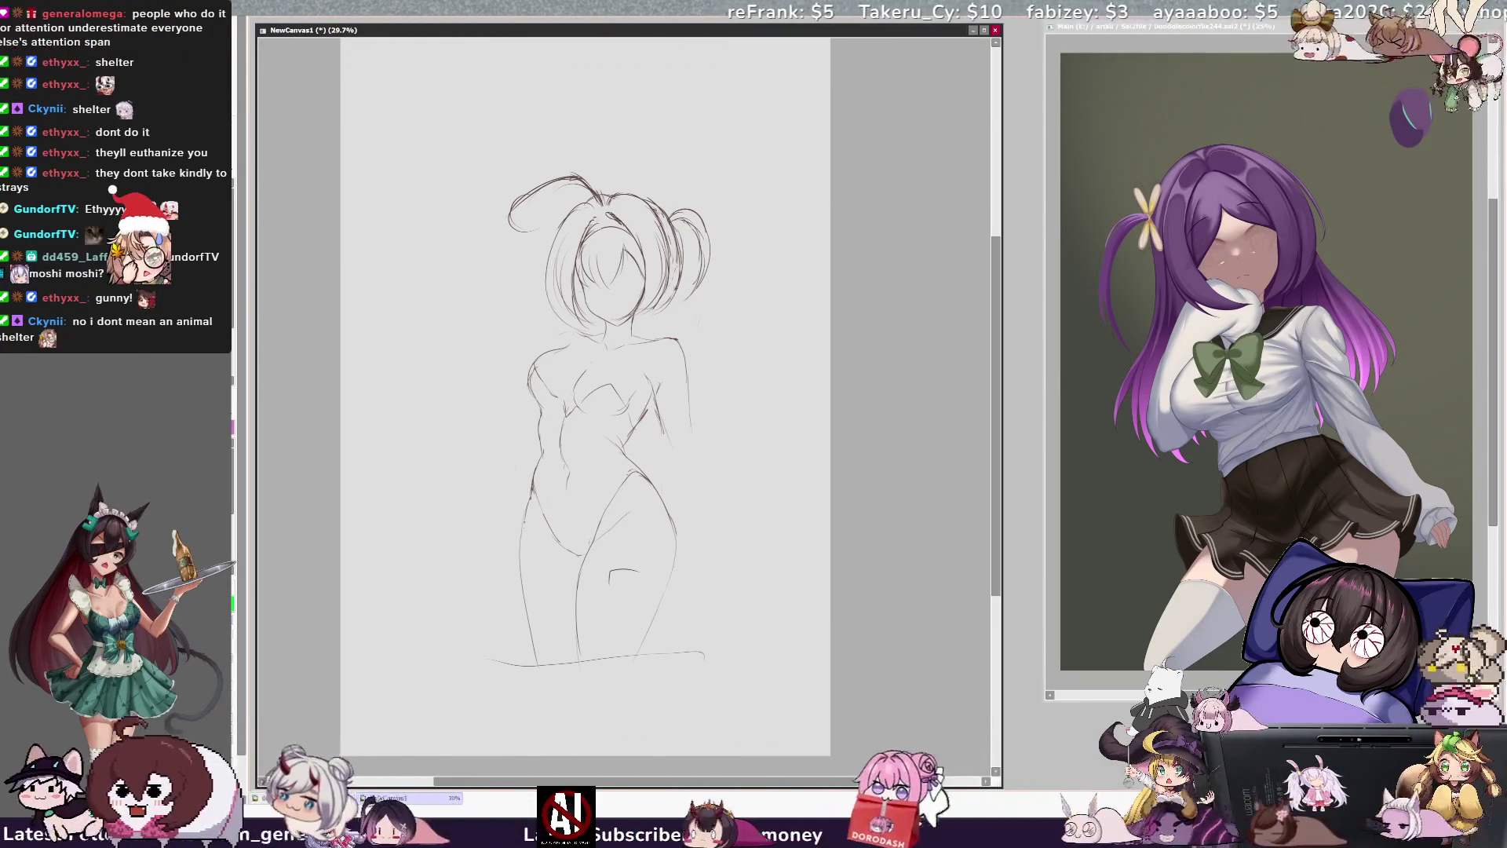
key("h")
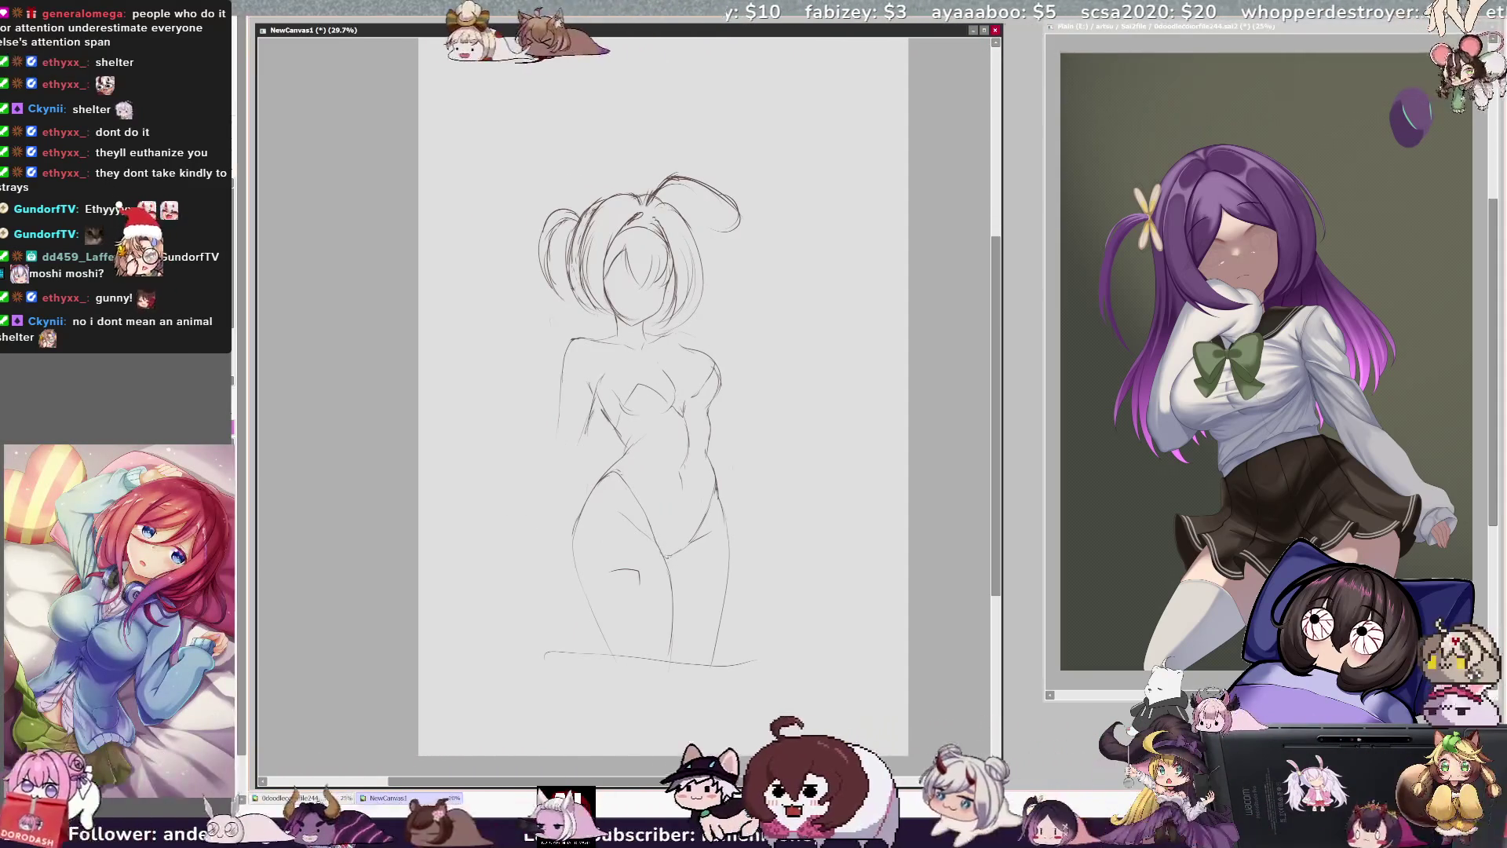
left_click_drag(666, 553, 708, 526)
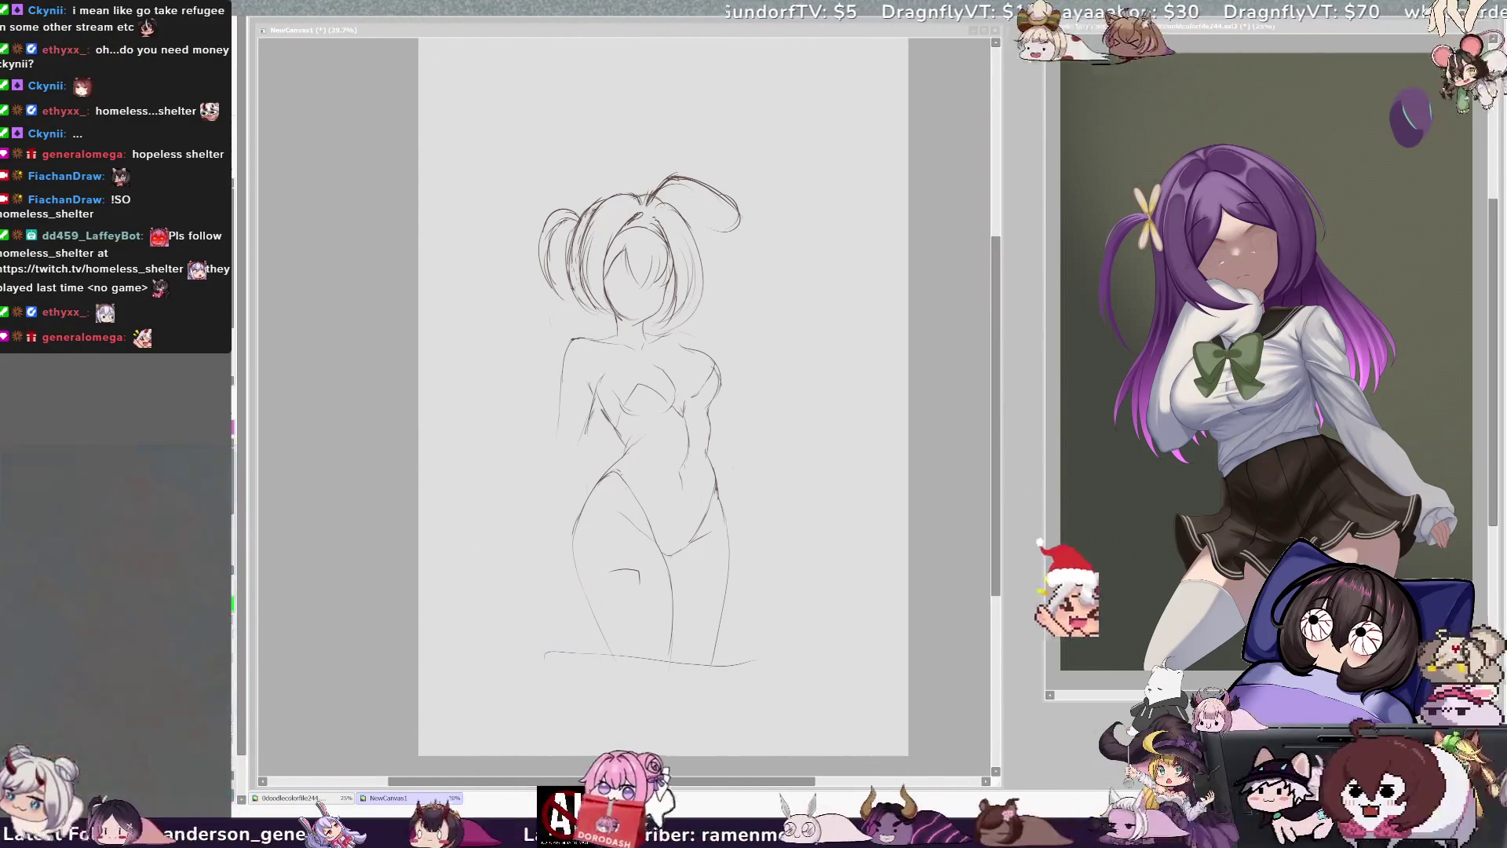
left_click(612, 324)
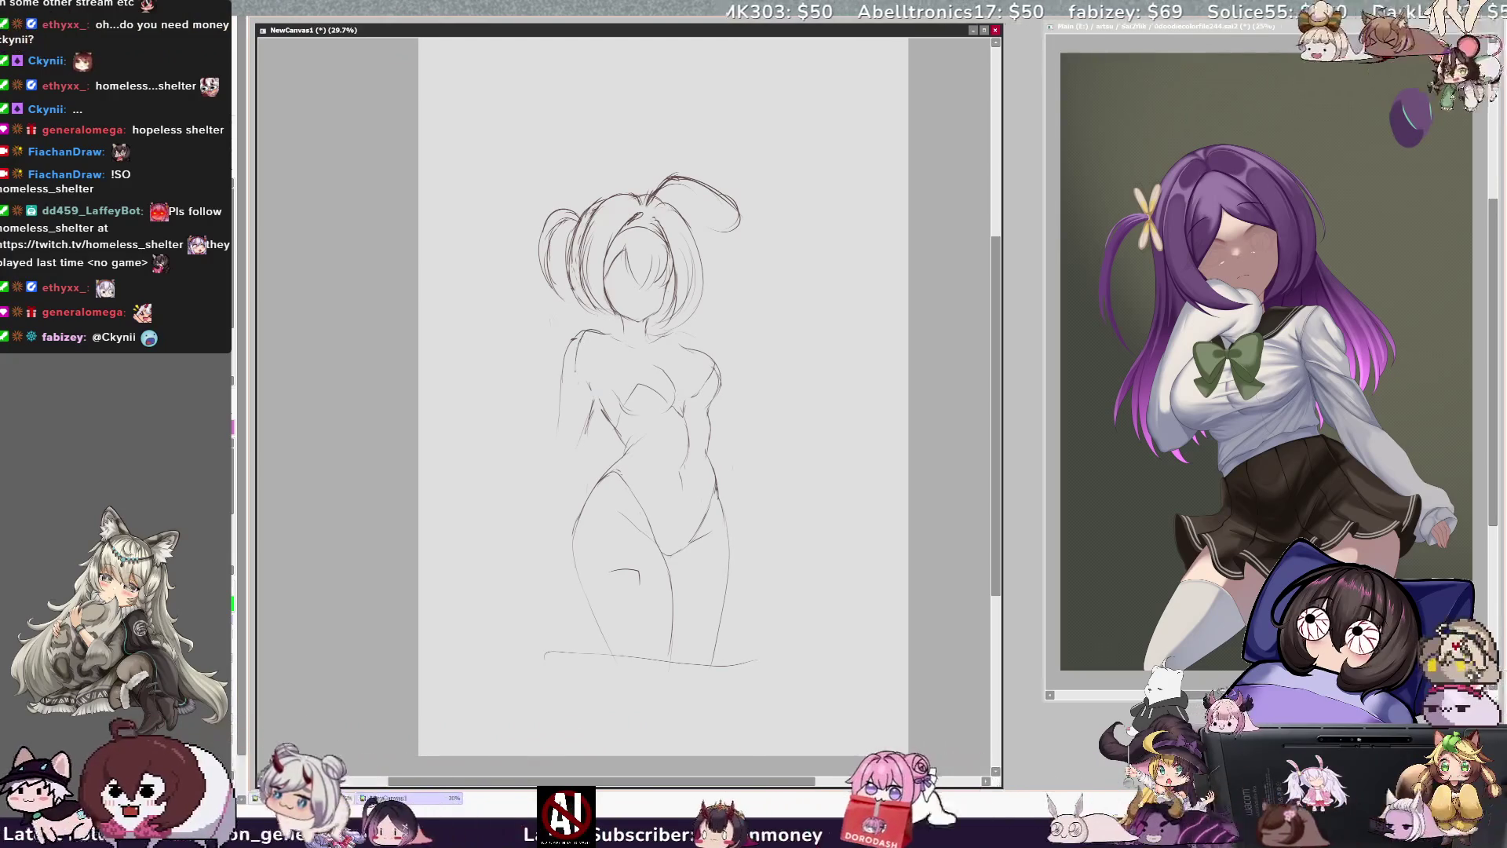
- Erase the rough left-arm strokes, check the mirrored figure, and undo the last stray stroke
mouse_move(573, 335)
left_mouse_down()
mouse_move(559, 410)
mouse_move(596, 370)
mouse_move(589, 347)
left_mouse_up()
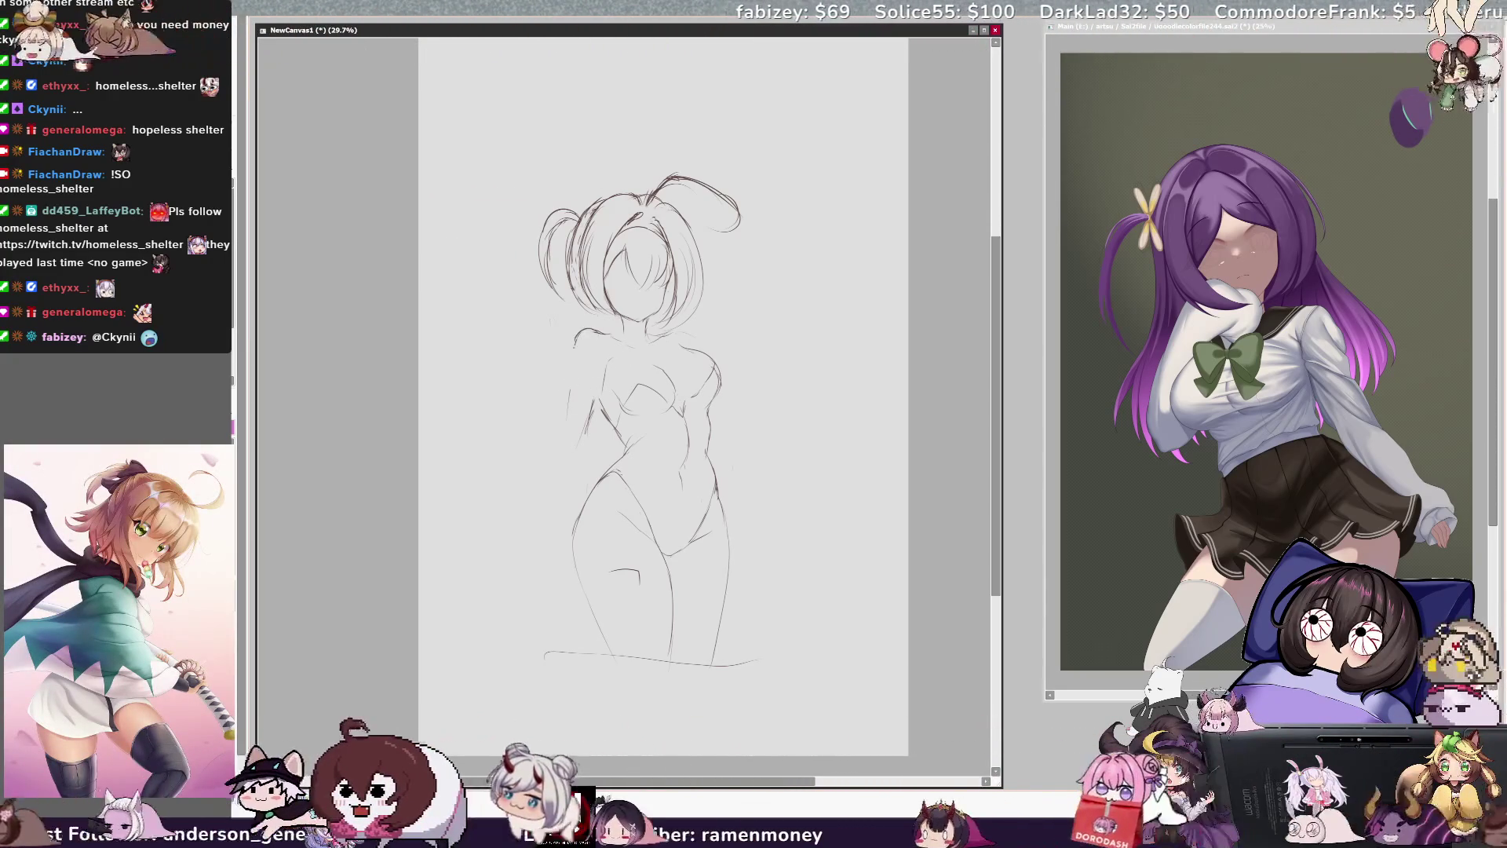
left_click_drag(573, 347, 560, 442)
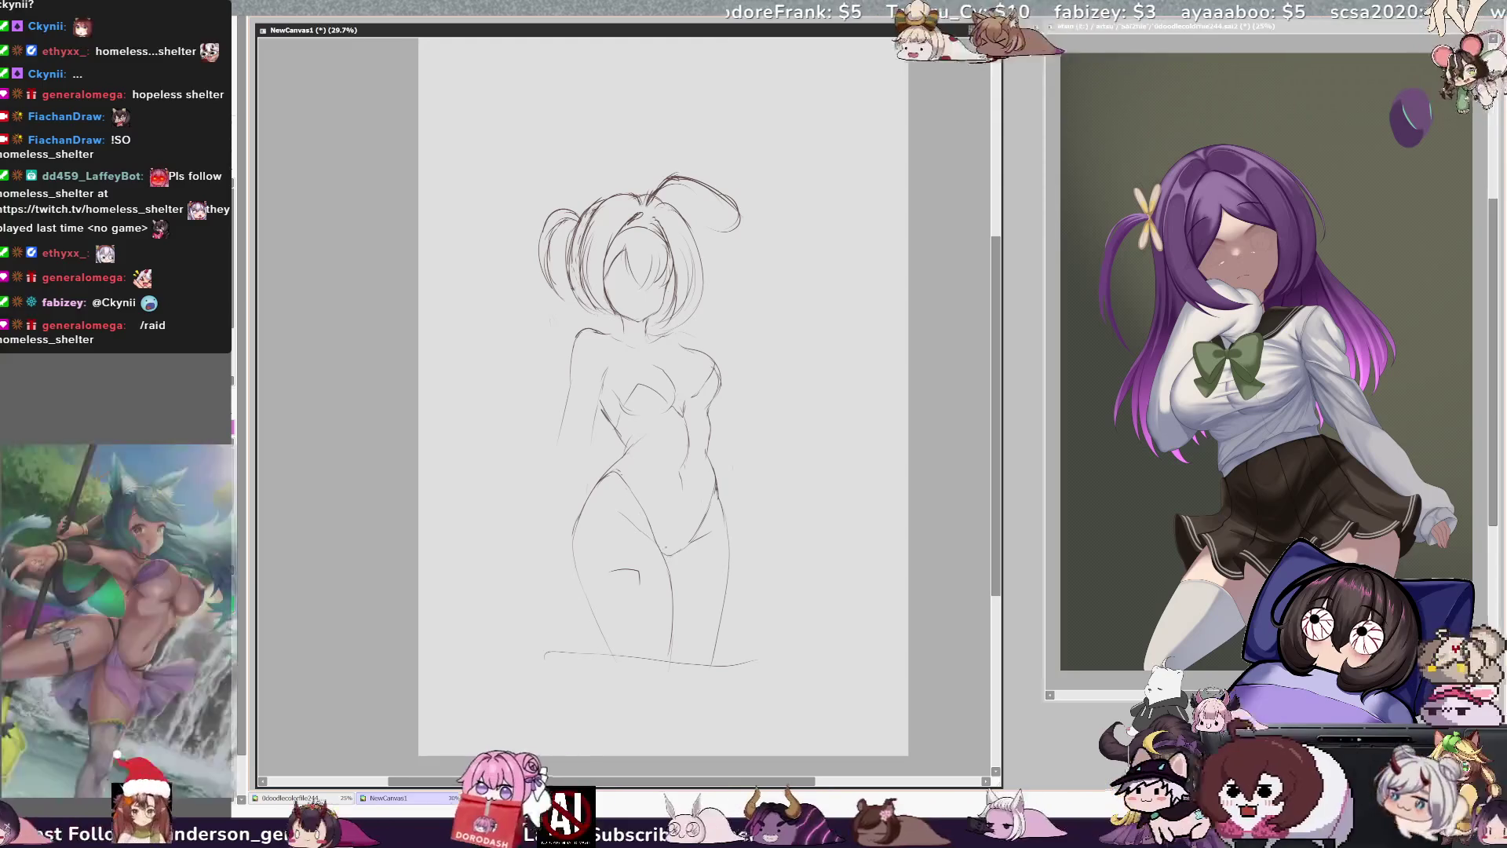
key("h")
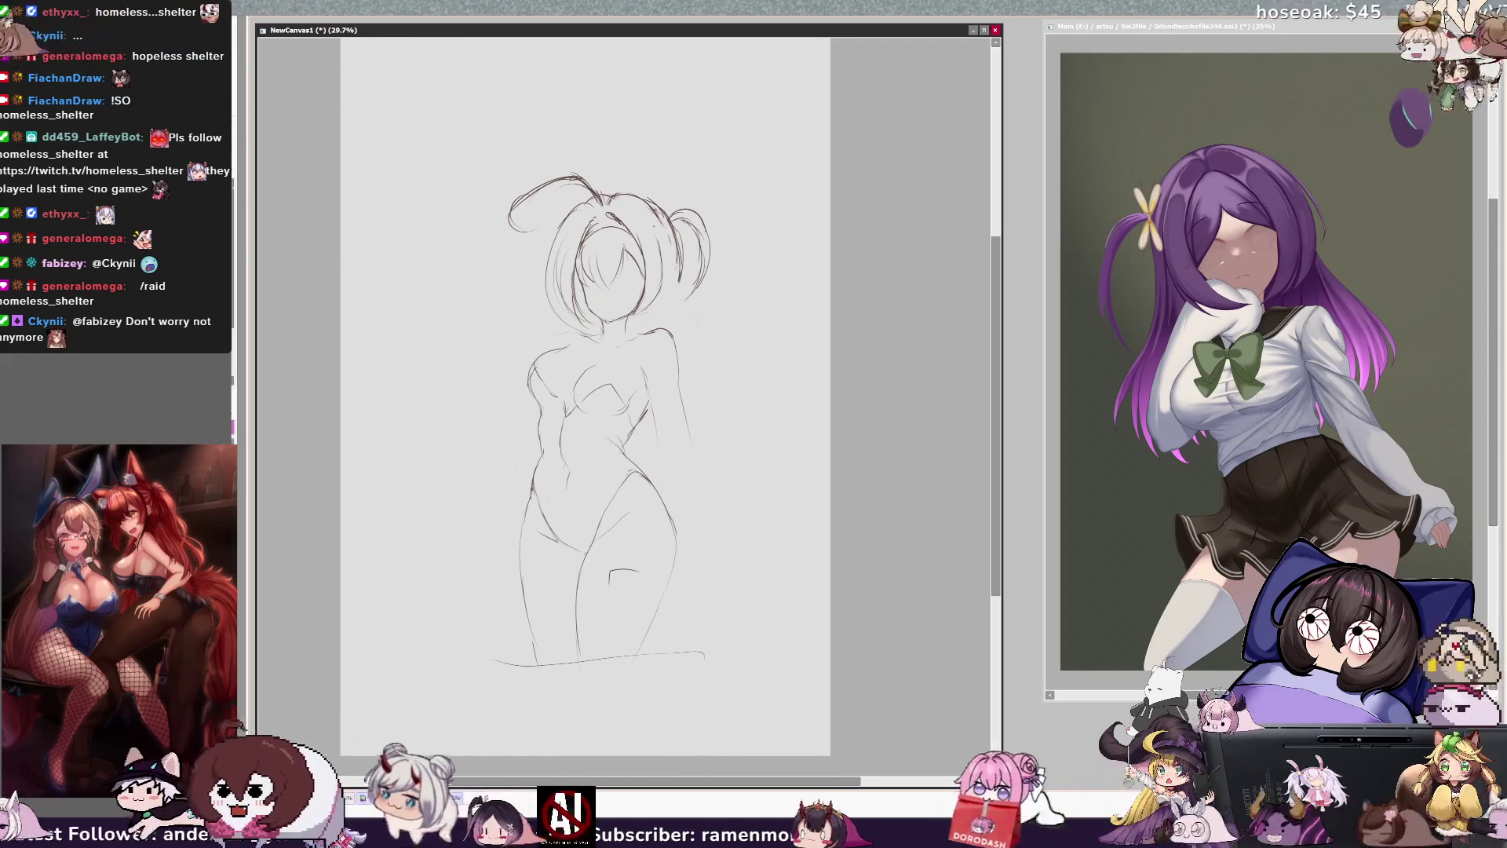
key("h")
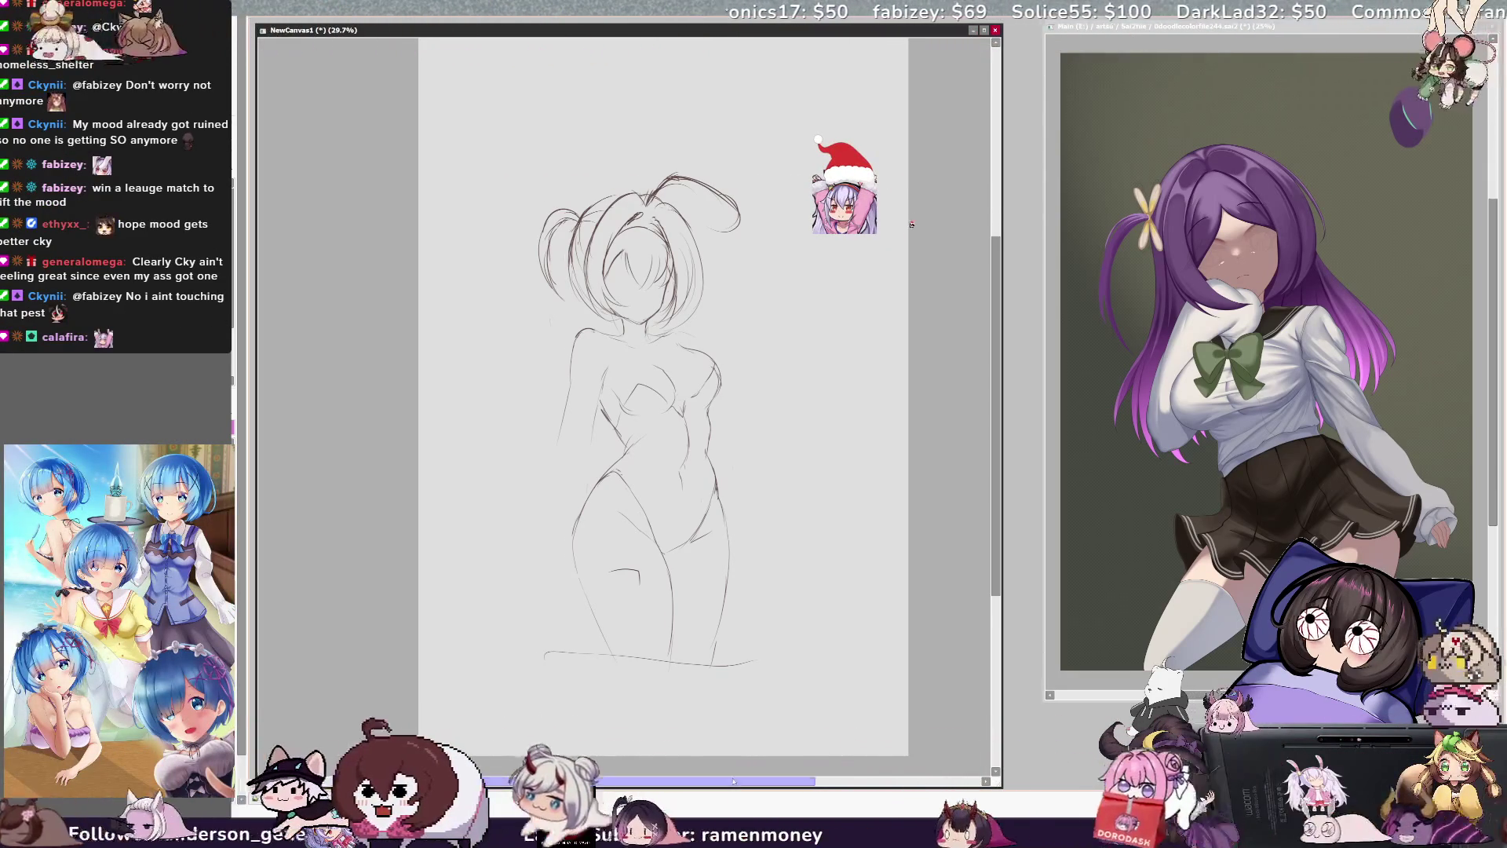
key("ctrl+z")
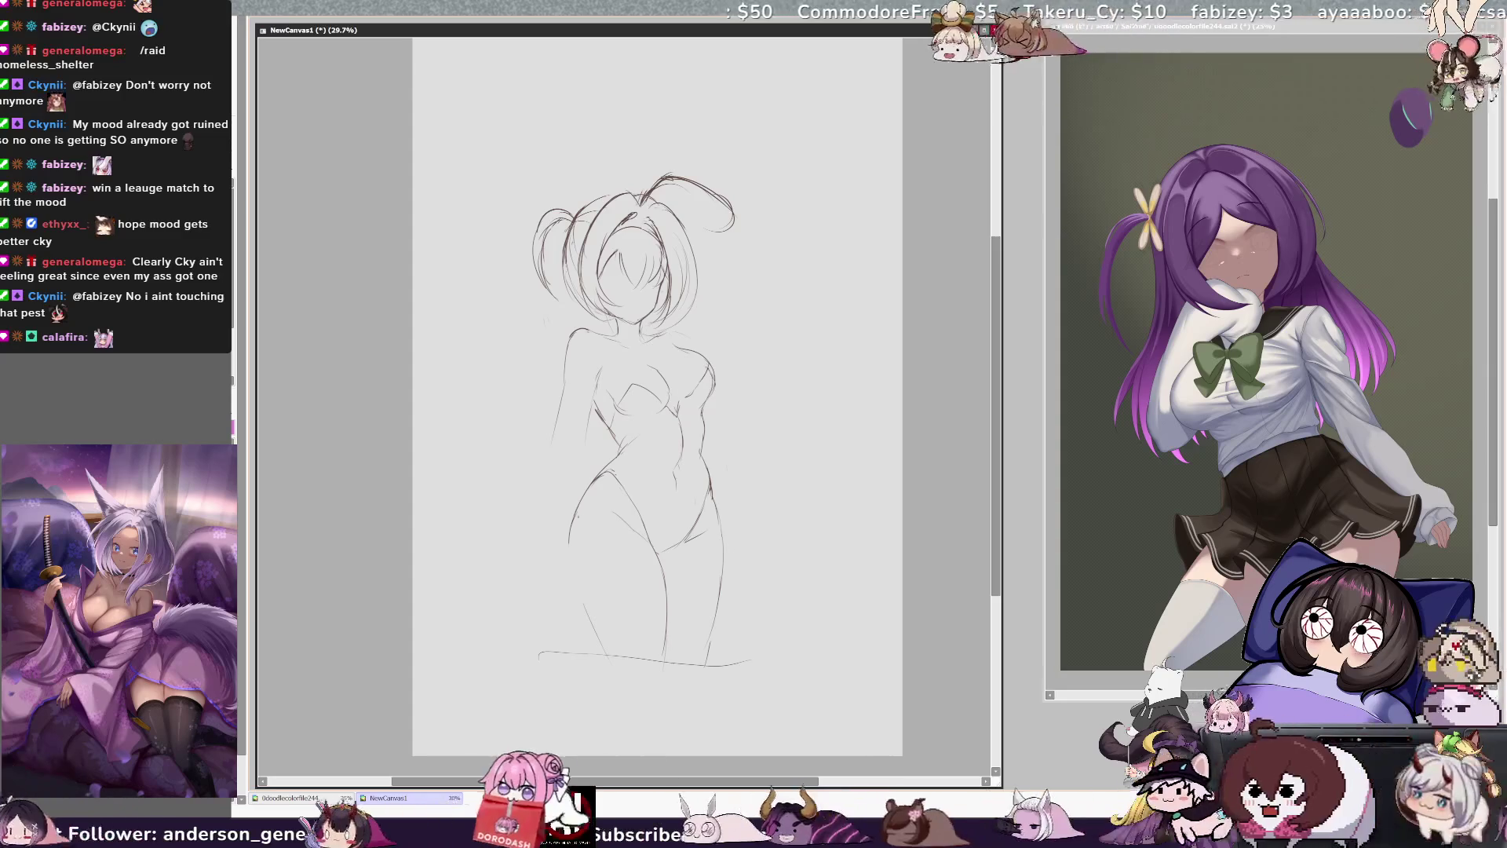
- Darken the left thigh and inner leg lines, clean up the left arm line, and add a right-hip stroke
left_click_drag(584, 500, 576, 514)
left_click_drag(579, 574, 596, 615)
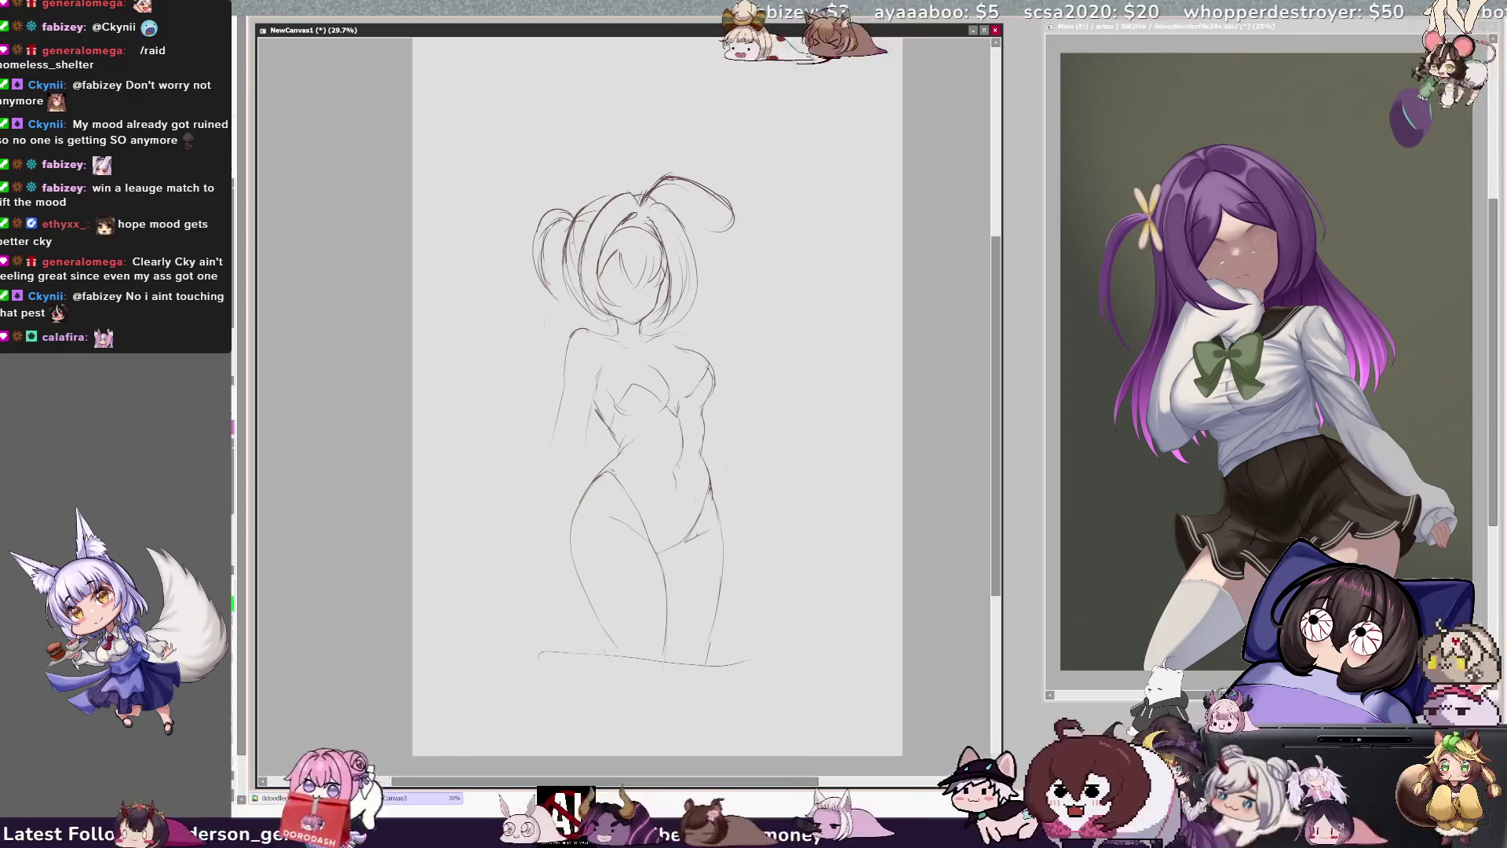
left_click_drag(565, 383, 557, 436)
left_click_drag(565, 385, 567, 399)
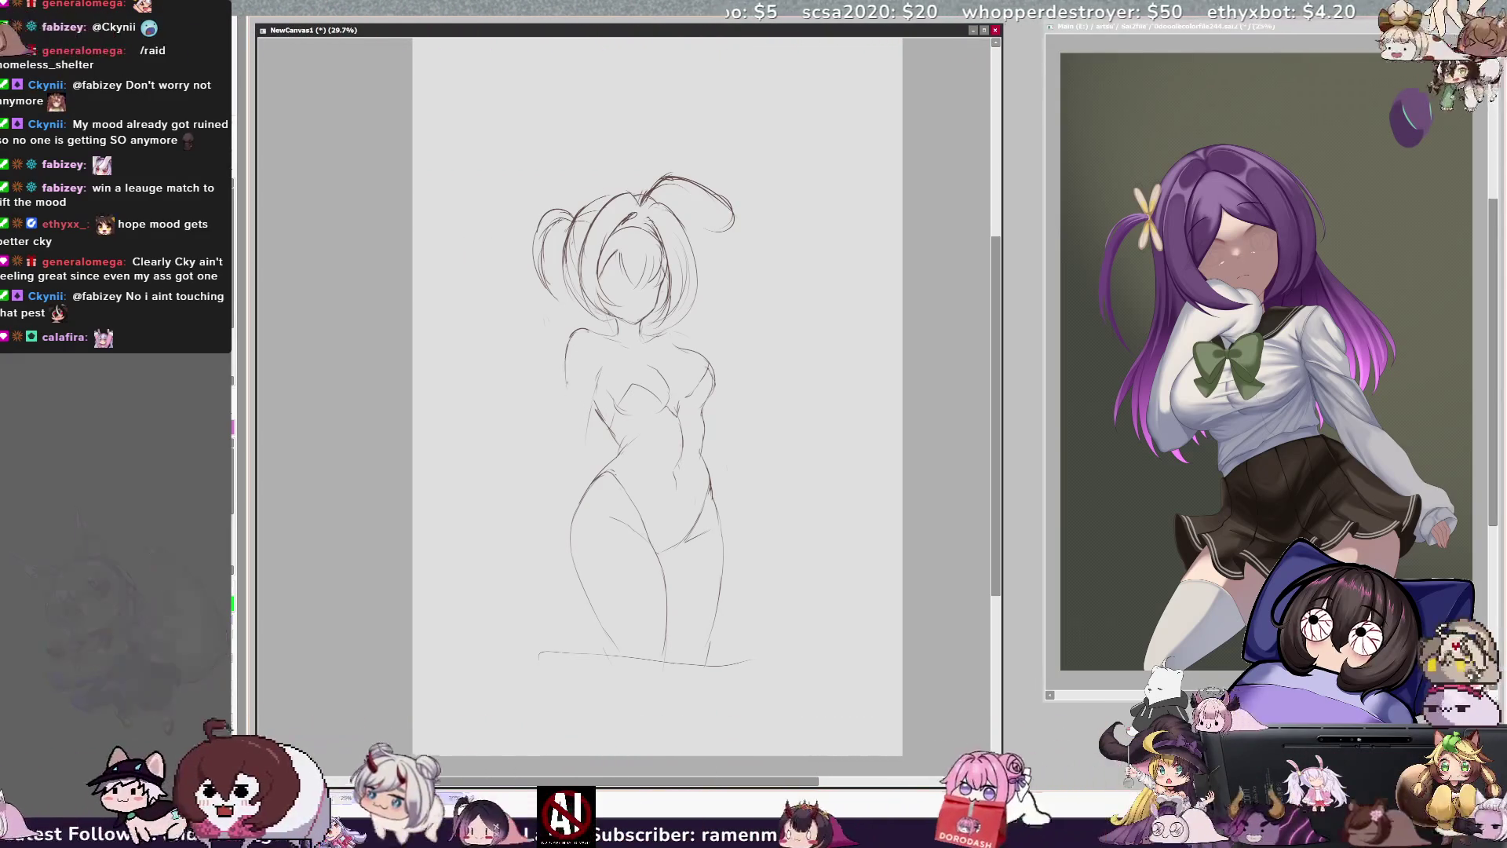
left_click_drag(568, 346, 566, 422)
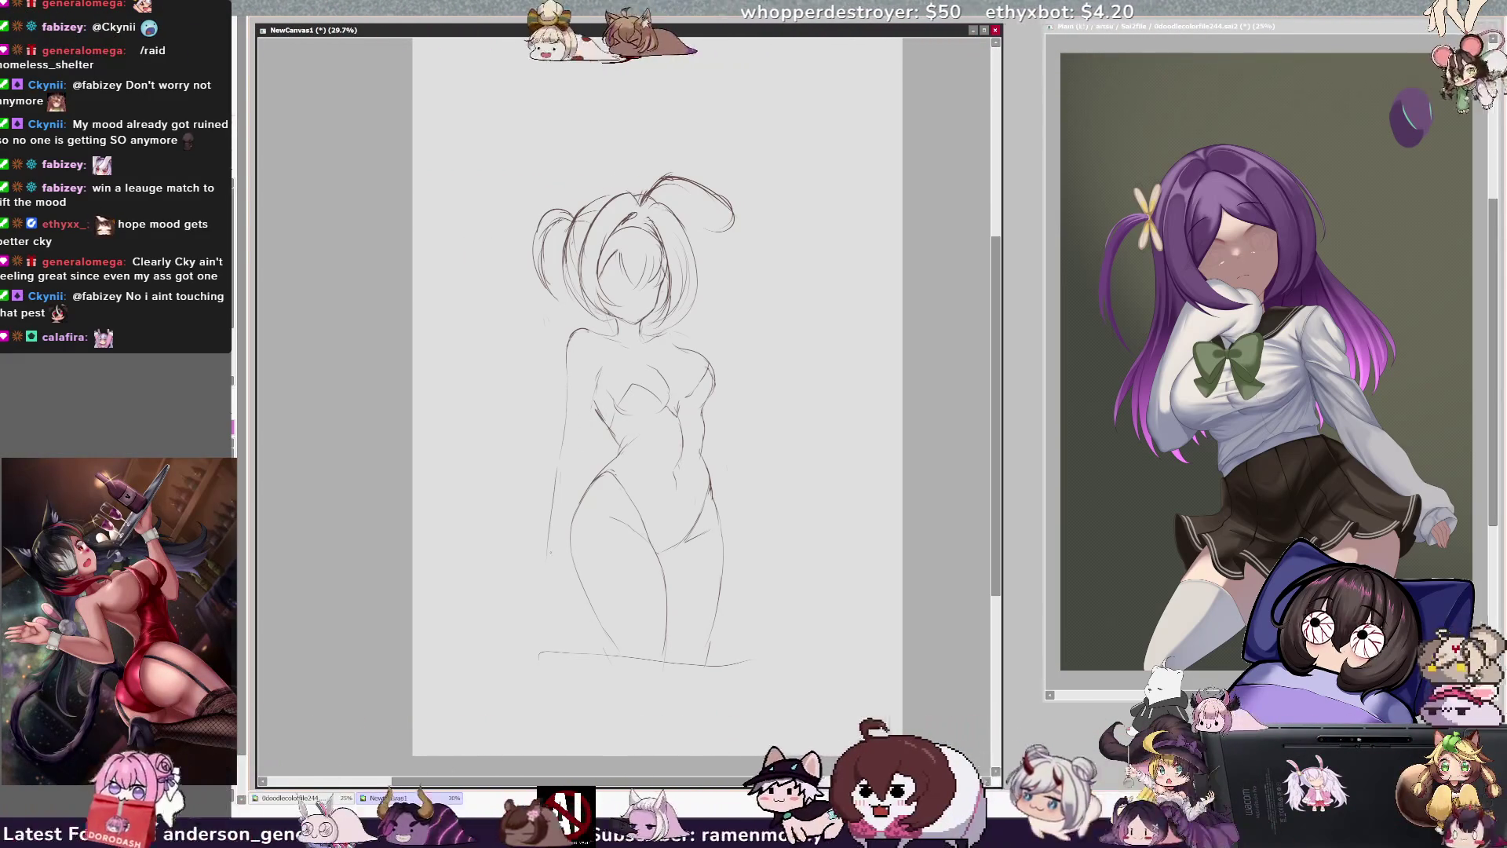
left_click_drag(698, 437, 709, 455)
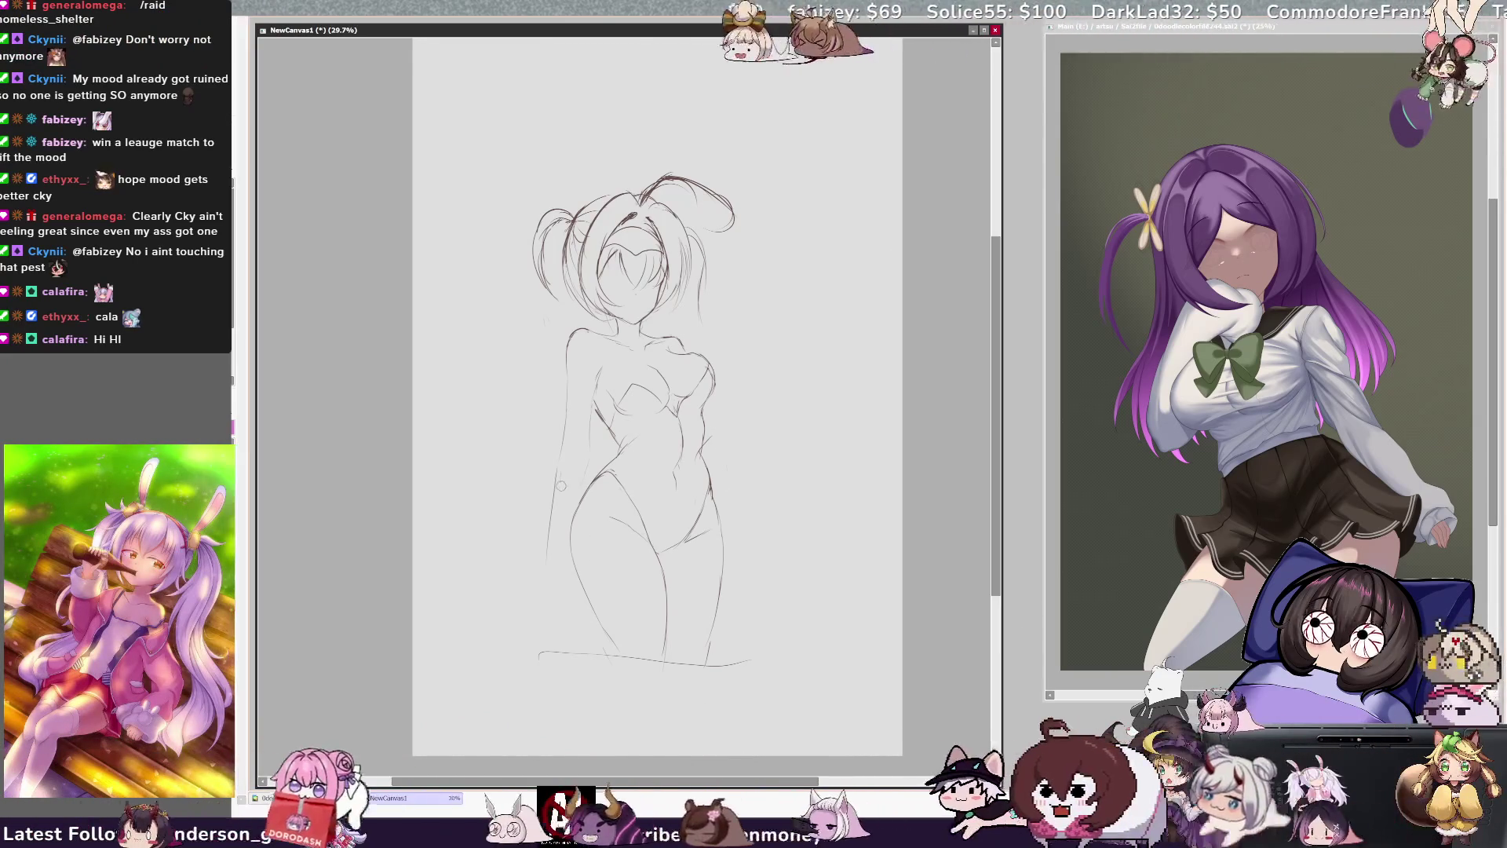
- Erase and redraw the left waist line, undoing a stray line left of the legs
left_click_drag(555, 475, 551, 520)
left_click_drag(560, 455, 552, 502)
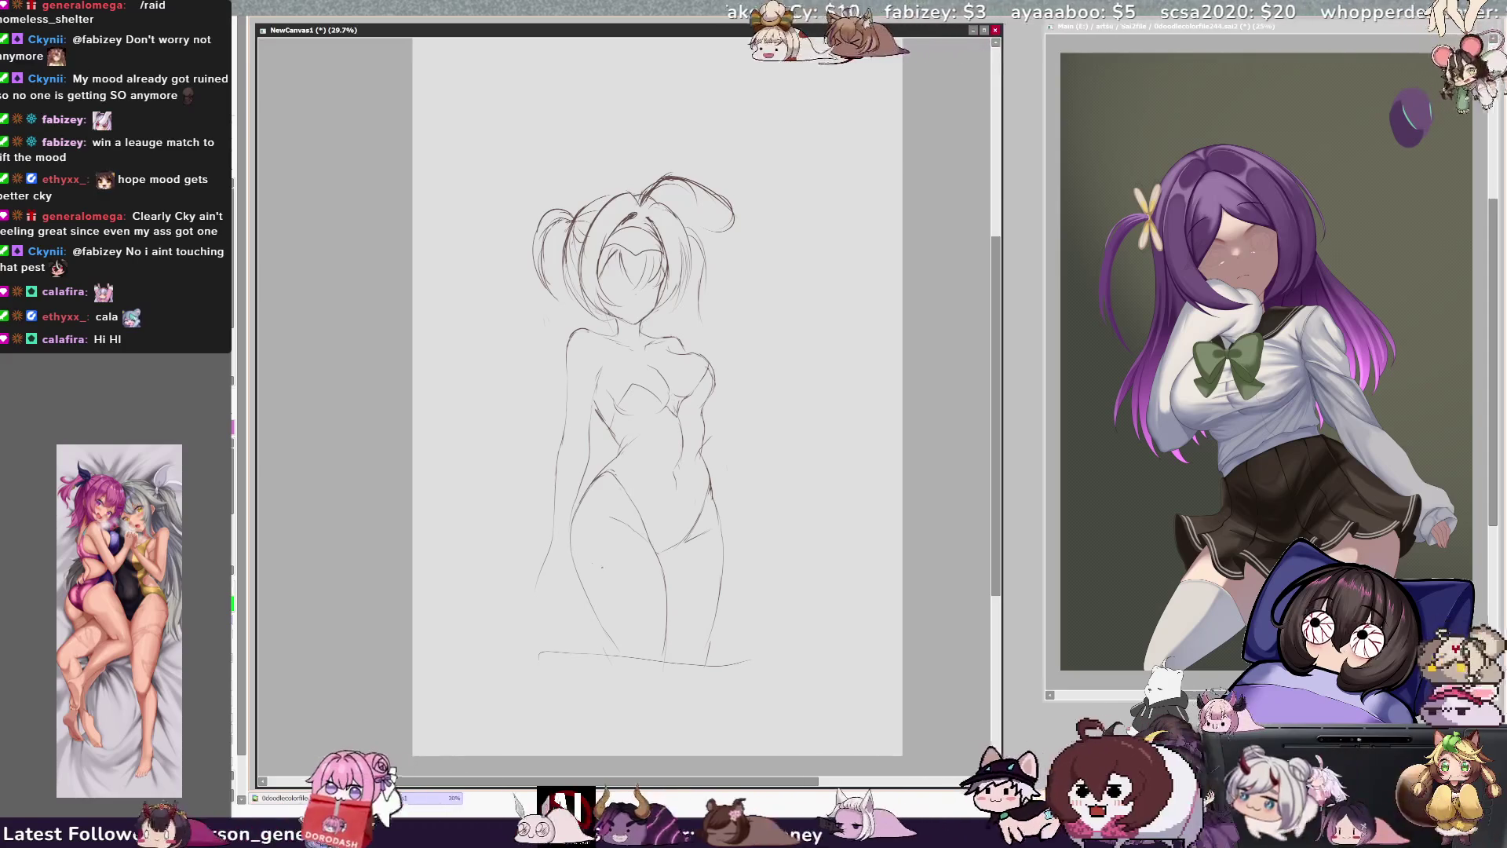
left_click_drag(550, 542, 479, 640)
key("ctrl+z")
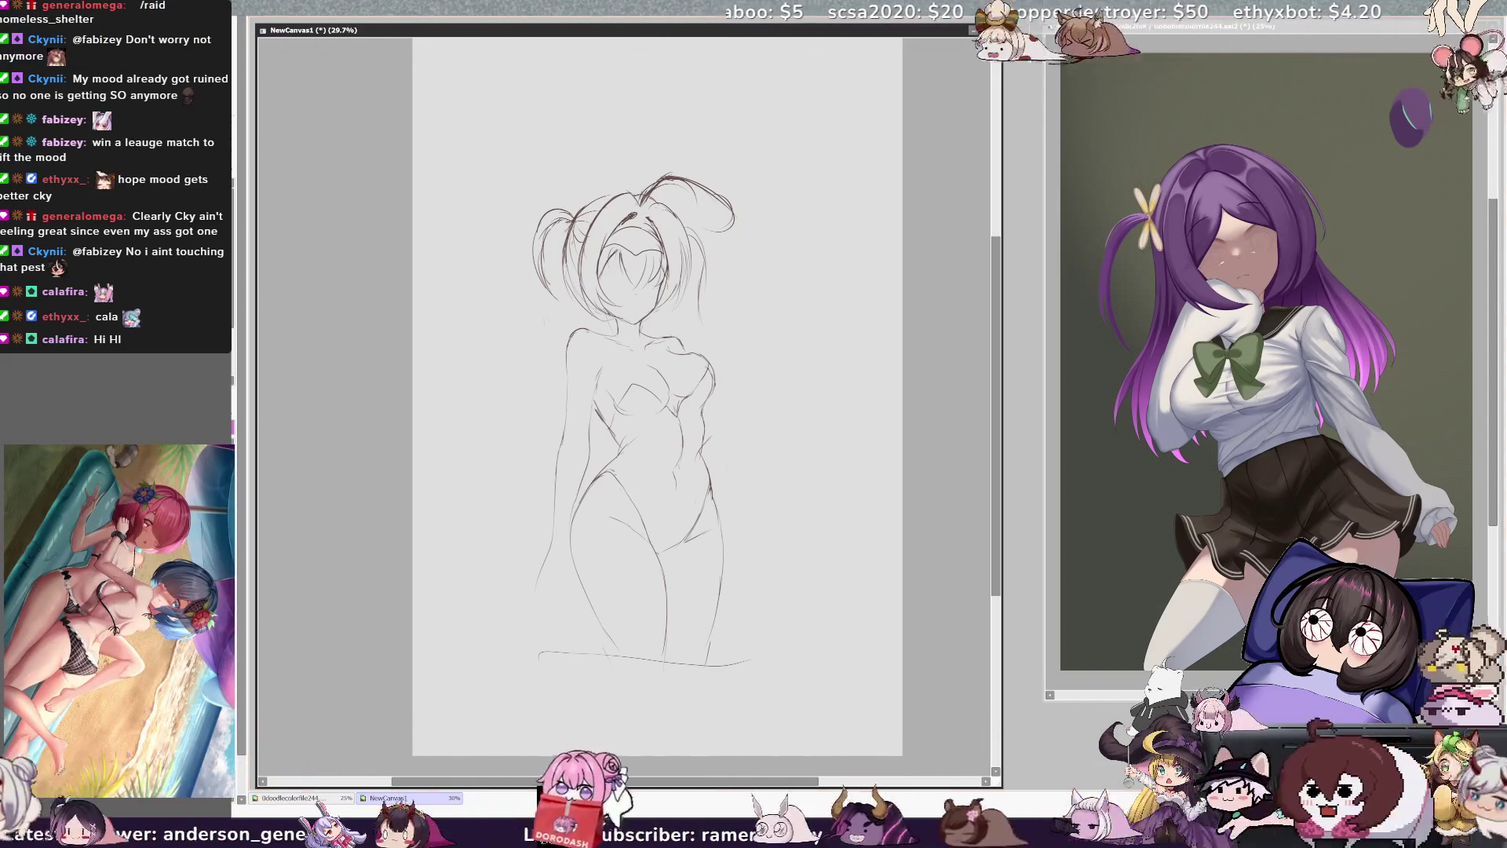
- Move the whole sketch slightly right and up on the page
key("ctrl+Tab")
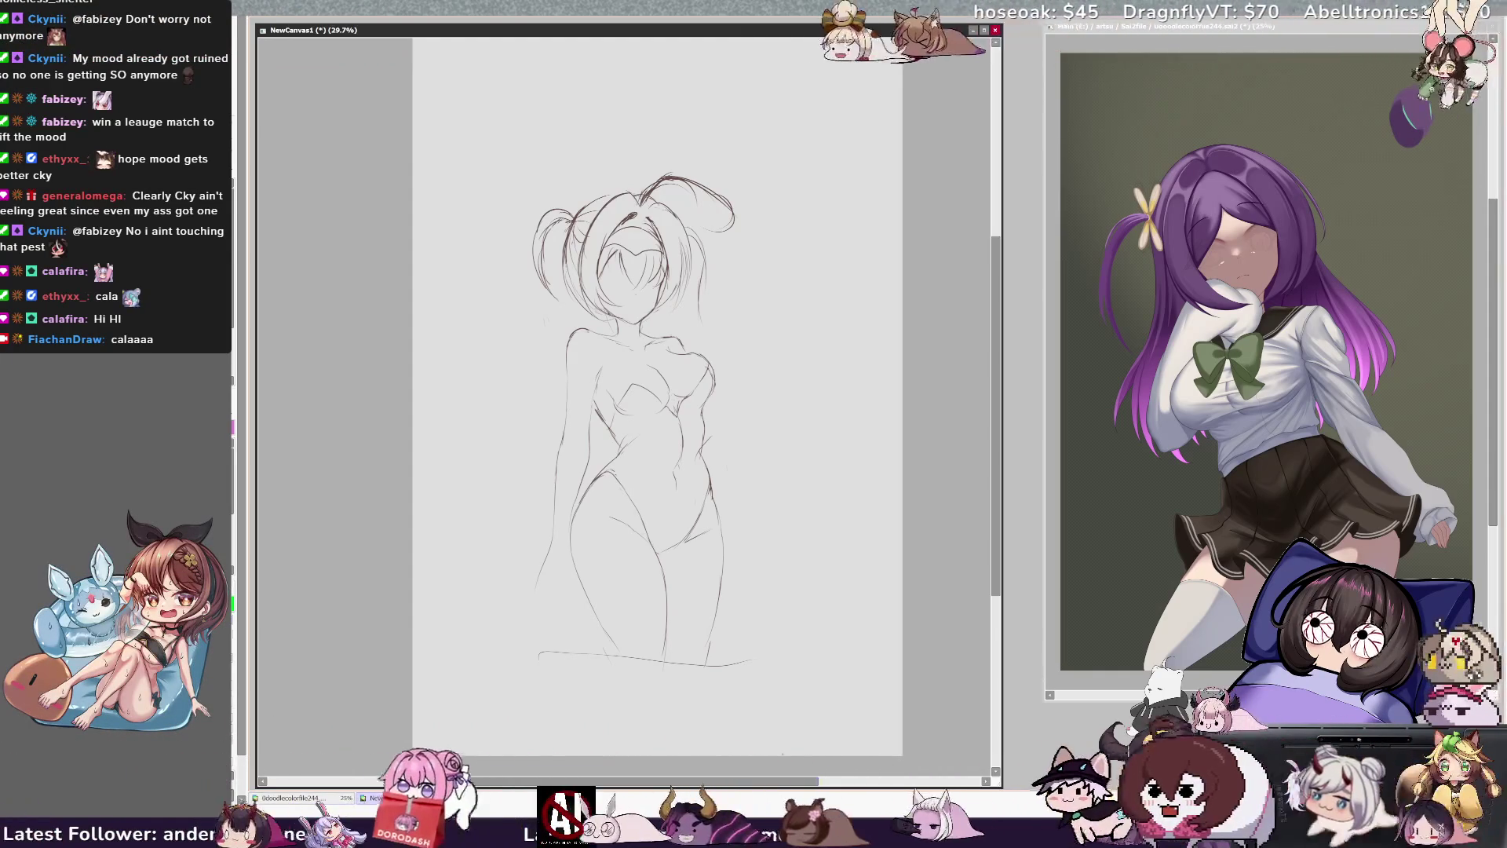
scroll(655, 393, "right", 1)
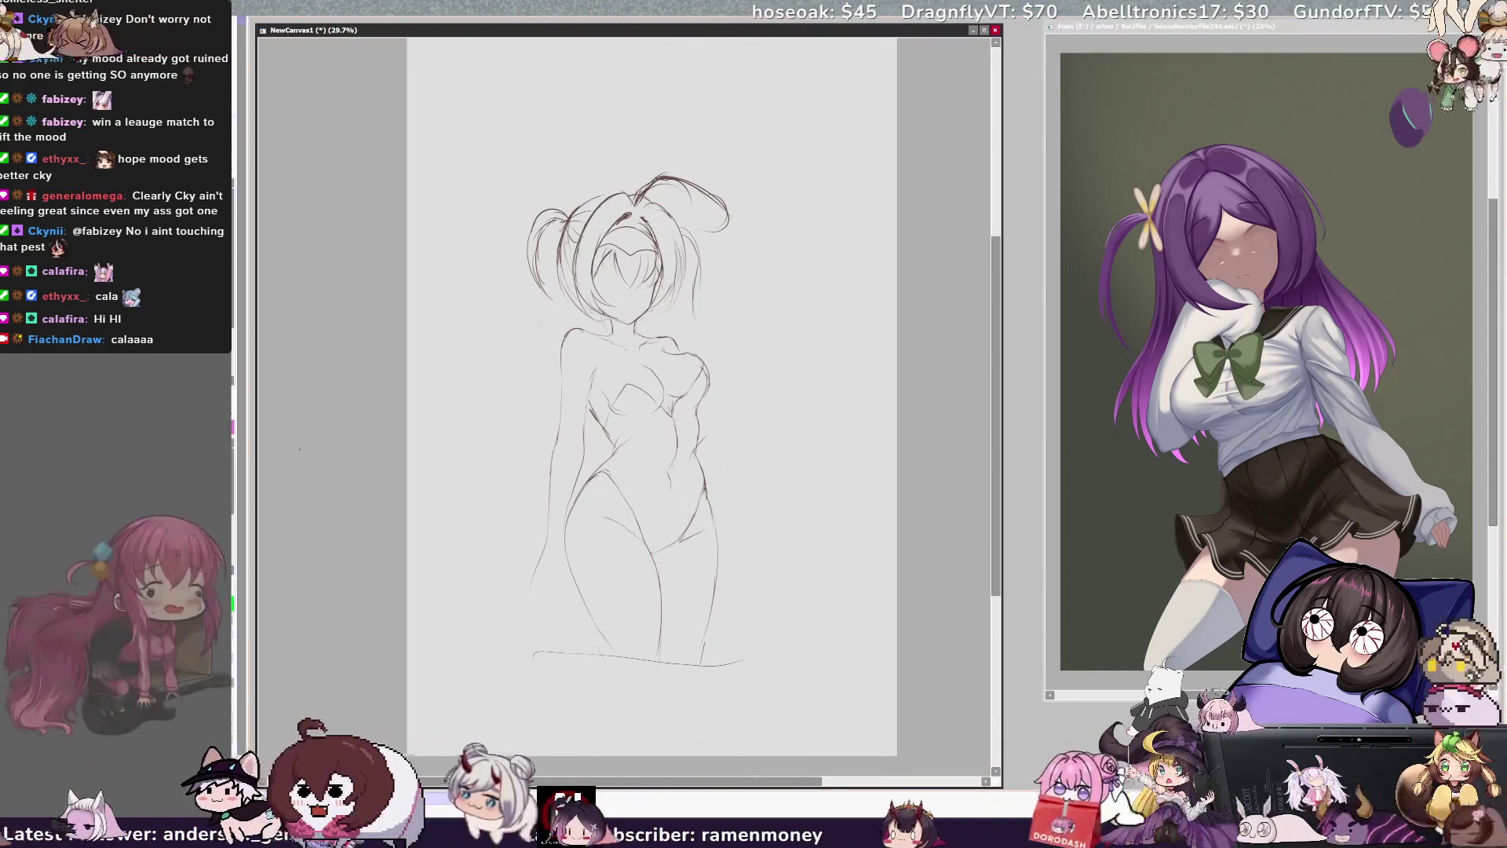
left_click_drag(974, 431, 888, 550)
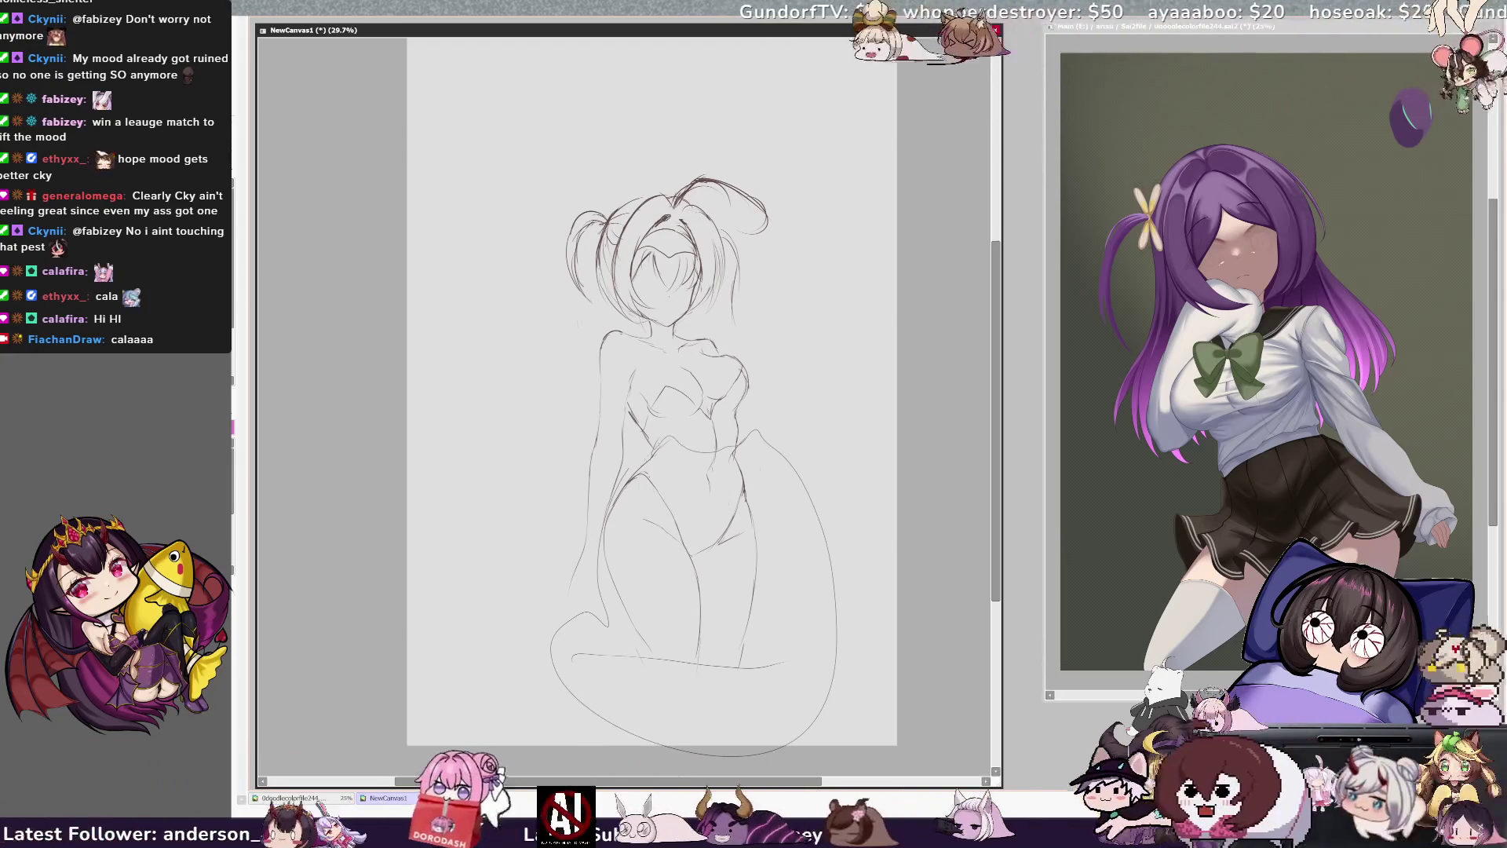
- Squash the selected lower body vertically to shorten the legs, then zoom in and deselect
key("ctrl+t")
mouse_move(701, 689)
left_mouse_down()
mouse_move(712, 666)
mouse_move(697, 675)
left_mouse_up()
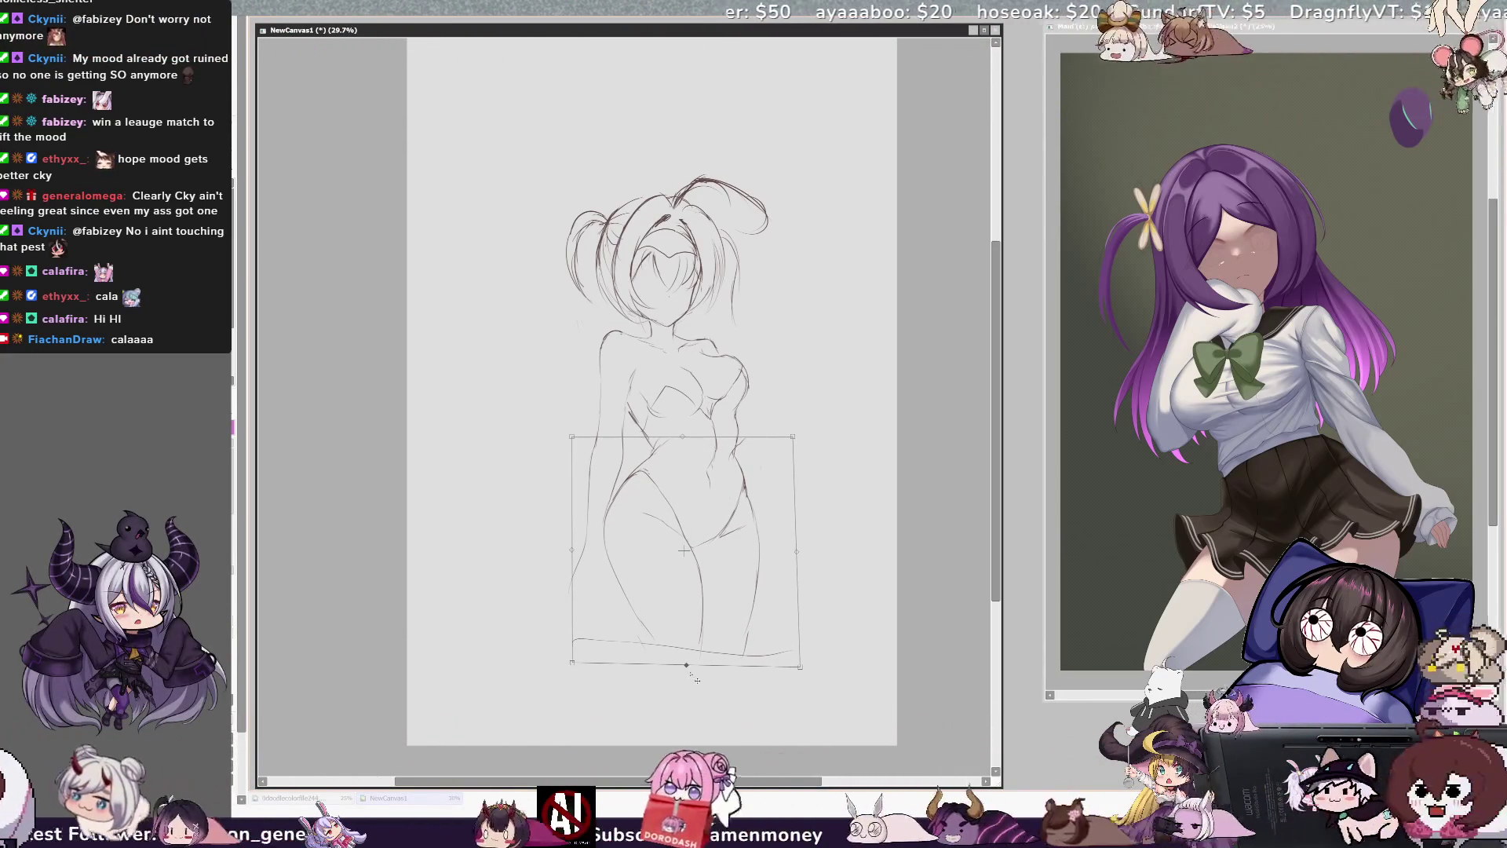
key("Return")
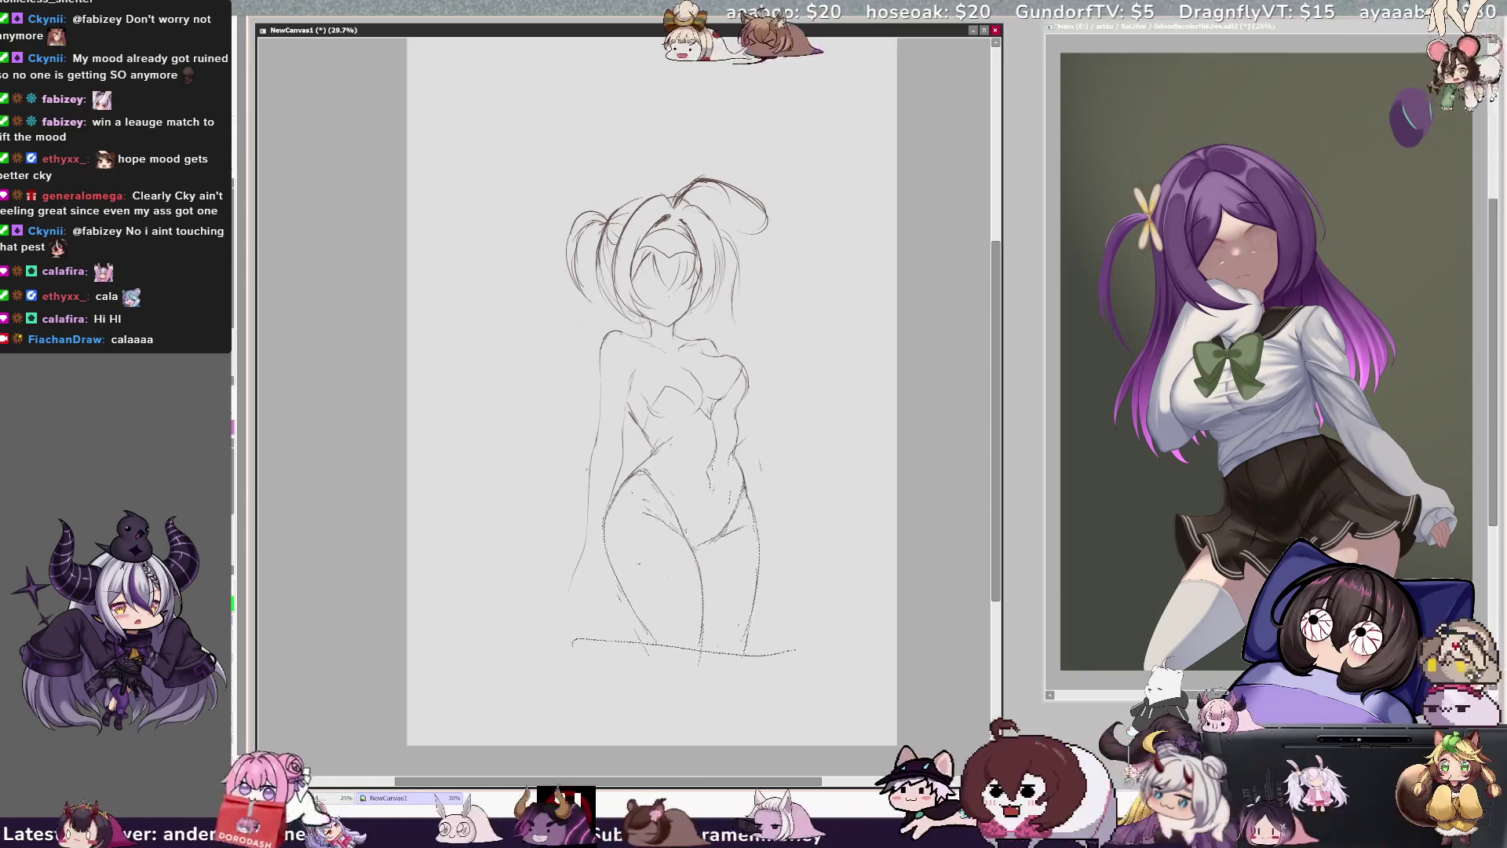
key("ctrl+plus")
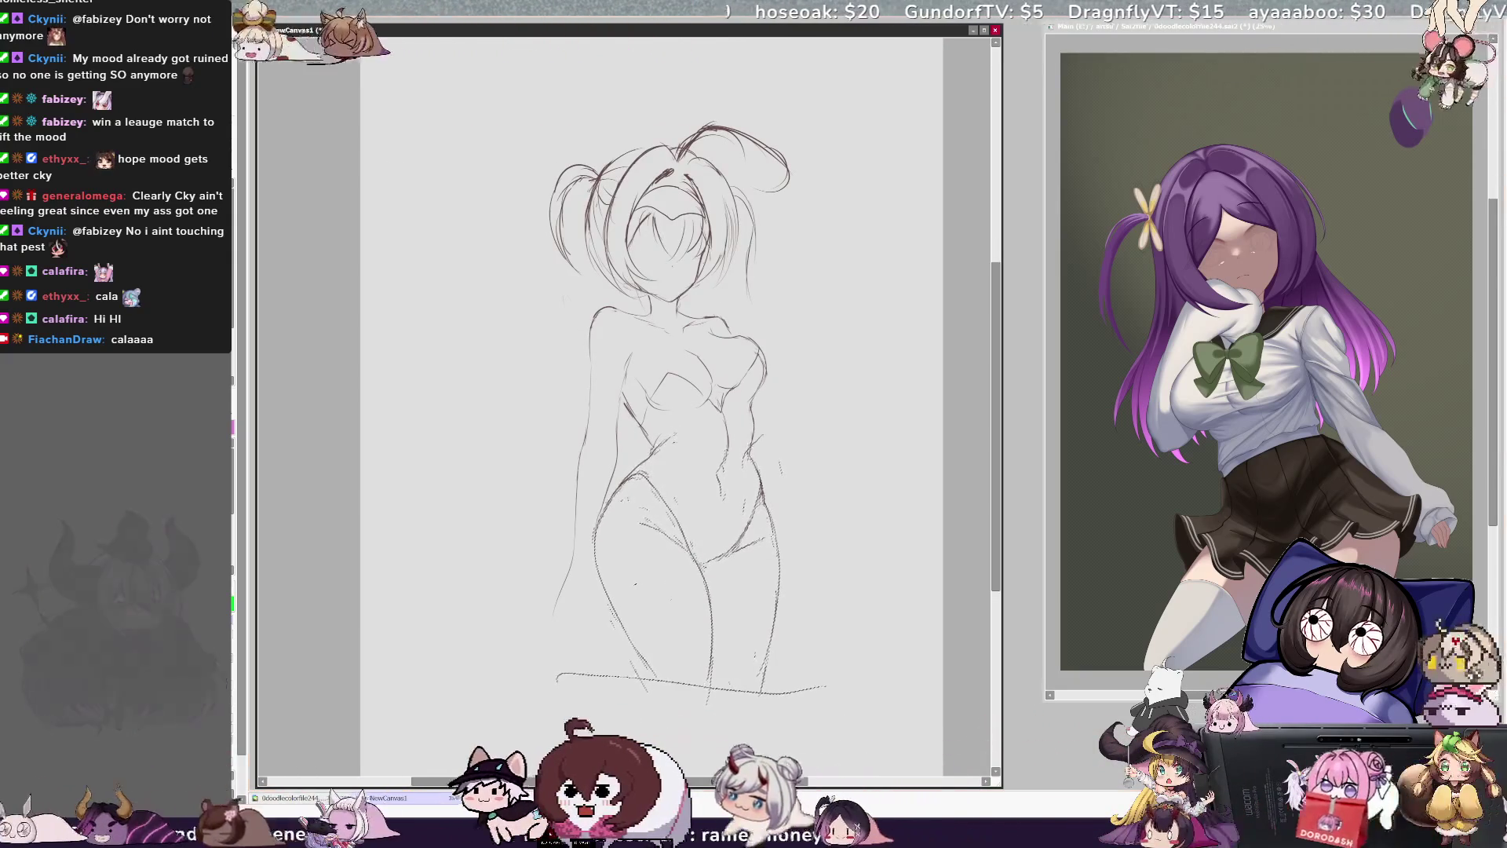
key("ctrl+d")
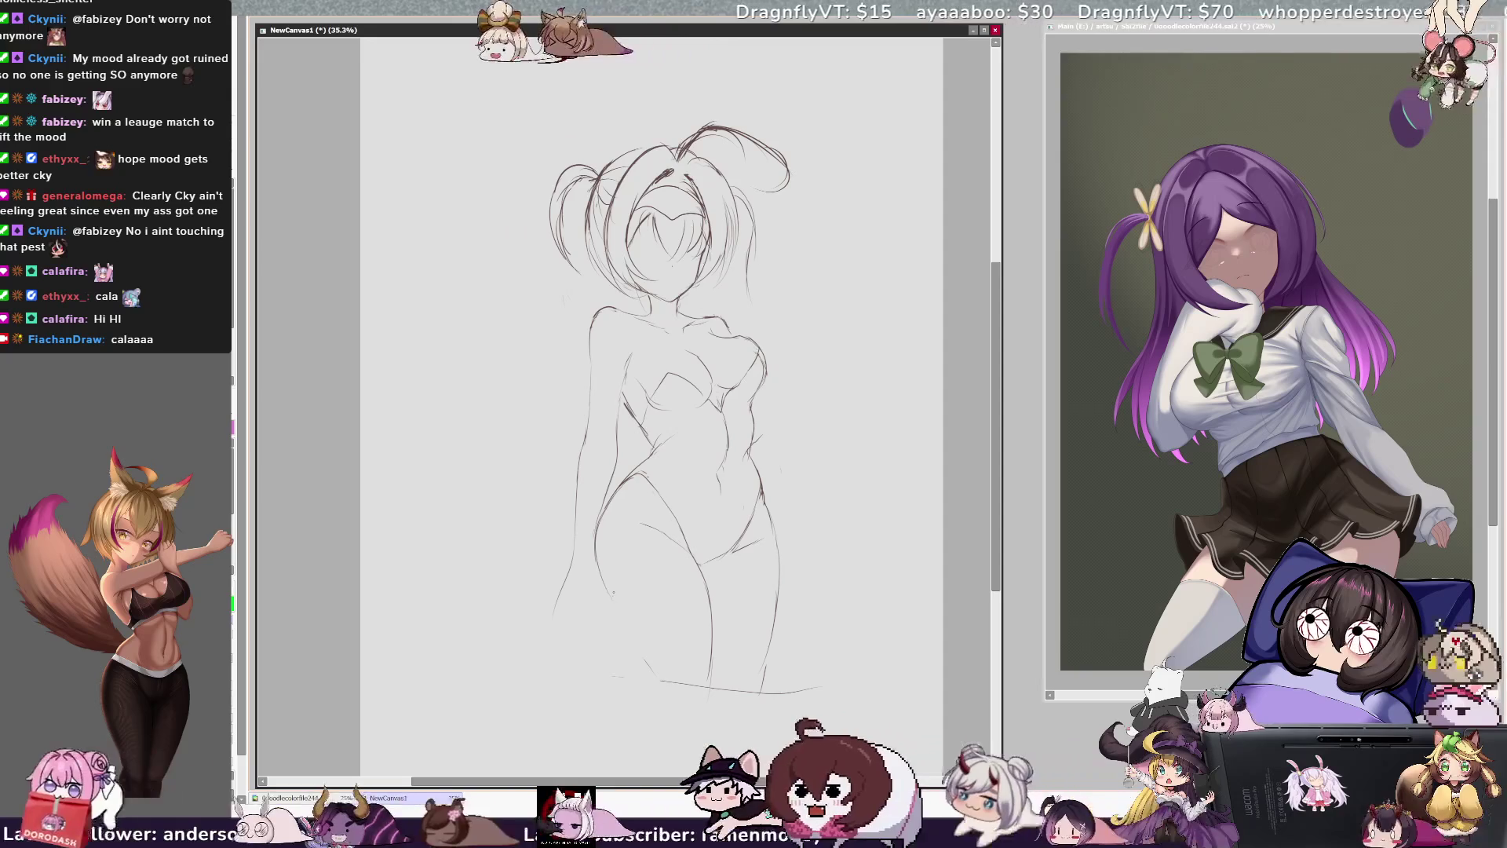
- Extend the leg line, then draw a long right-side hair strand and left shoulder and arm strokes
left_click_drag(638, 659, 670, 699)
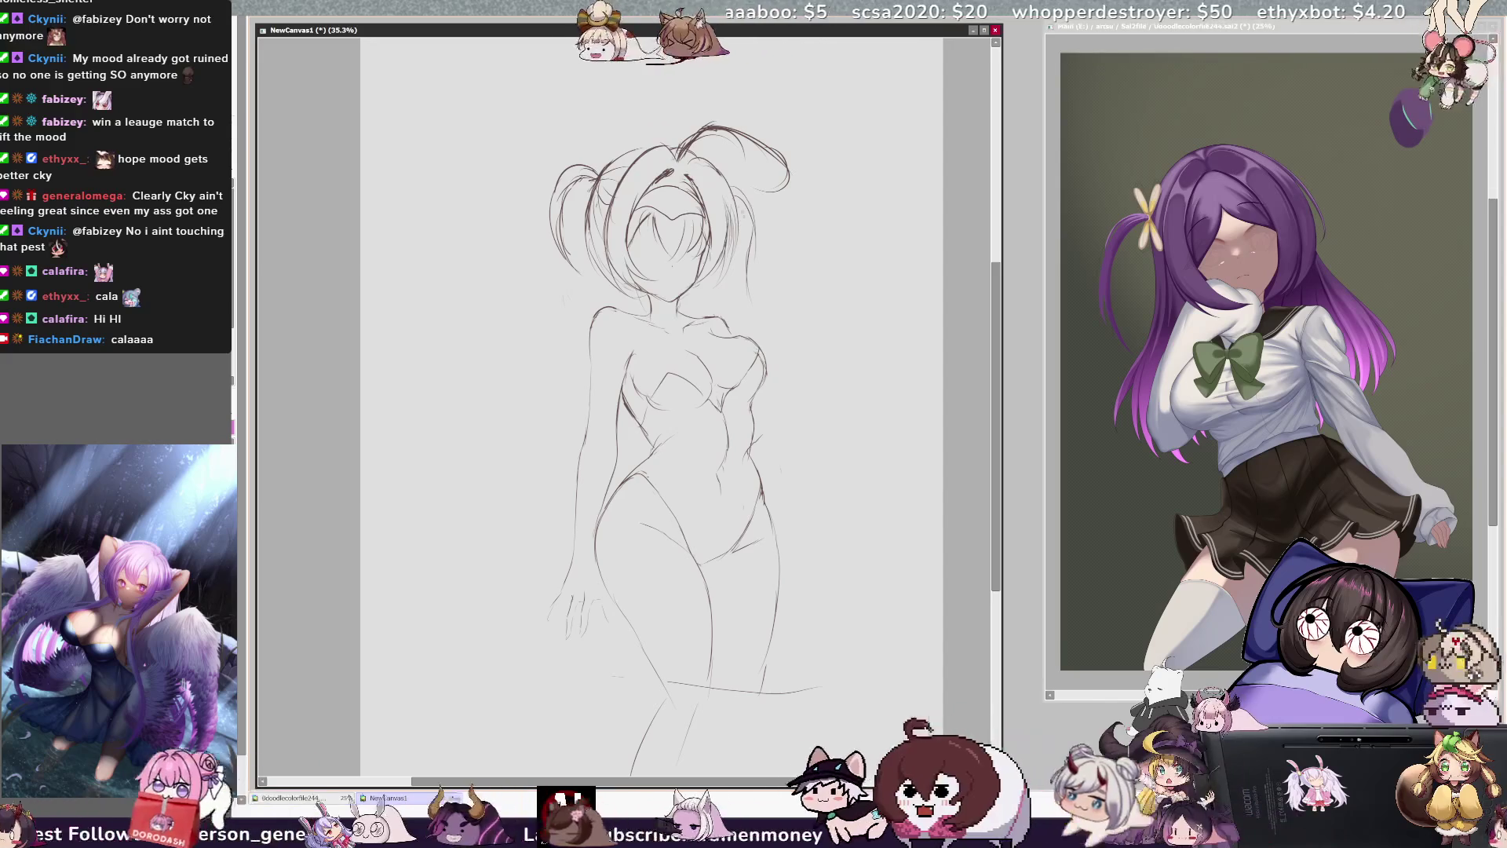
key("ctrl+z")
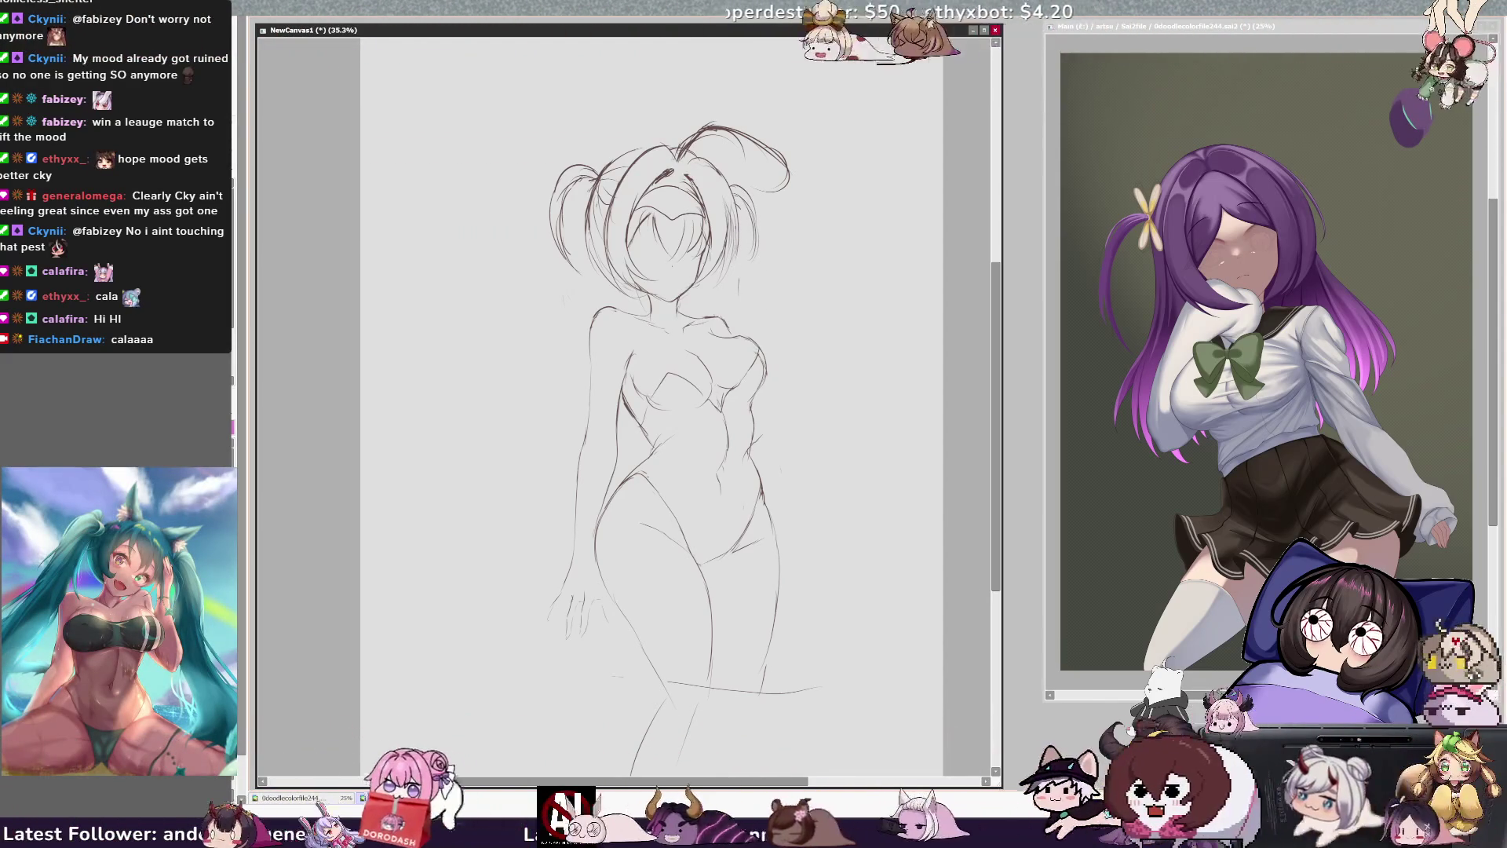
left_click_drag(718, 267, 783, 374)
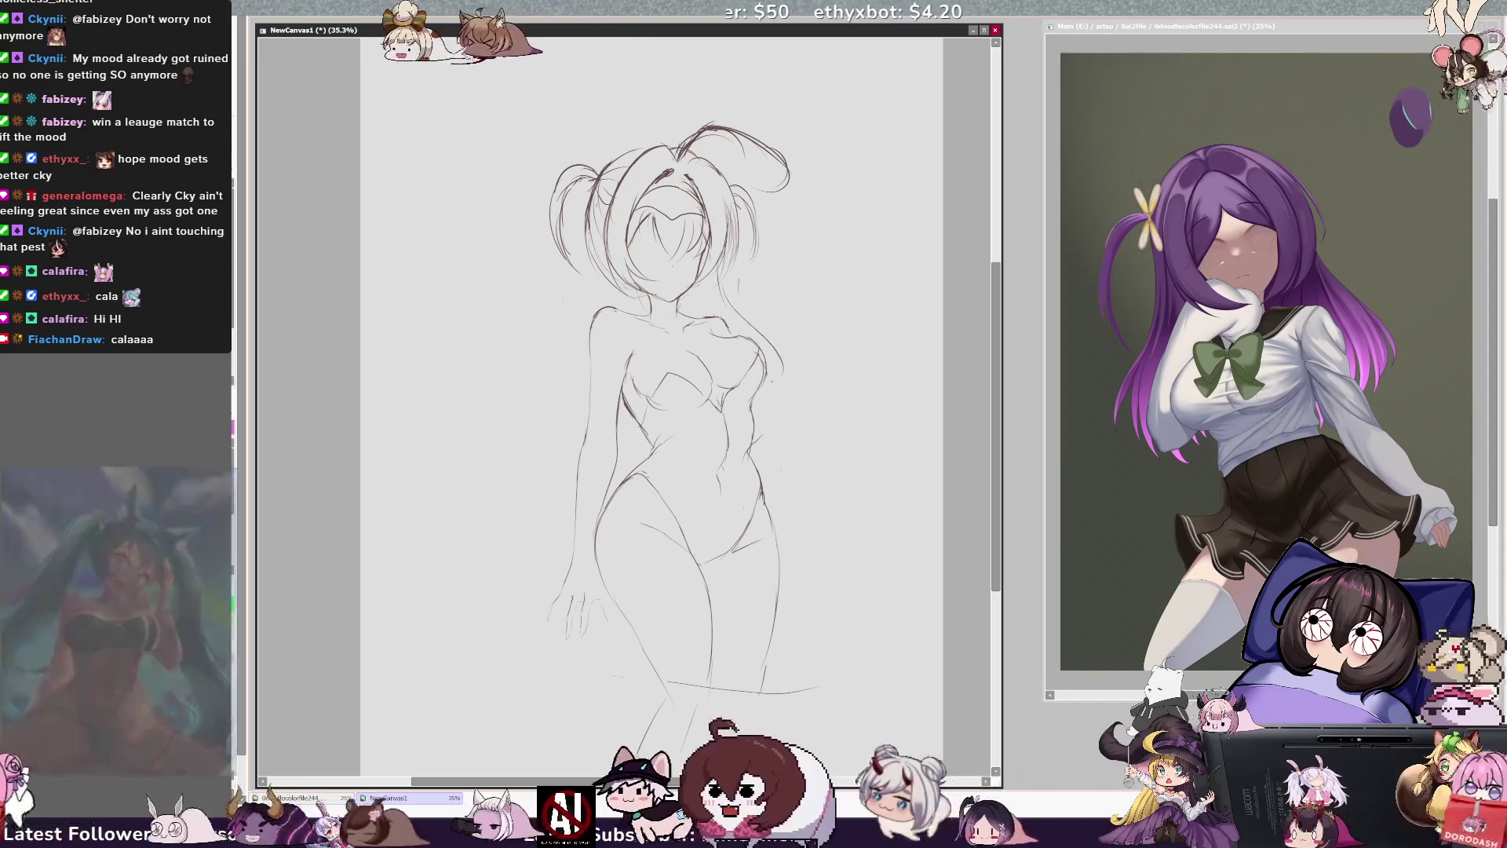
left_click_drag(597, 307, 566, 393)
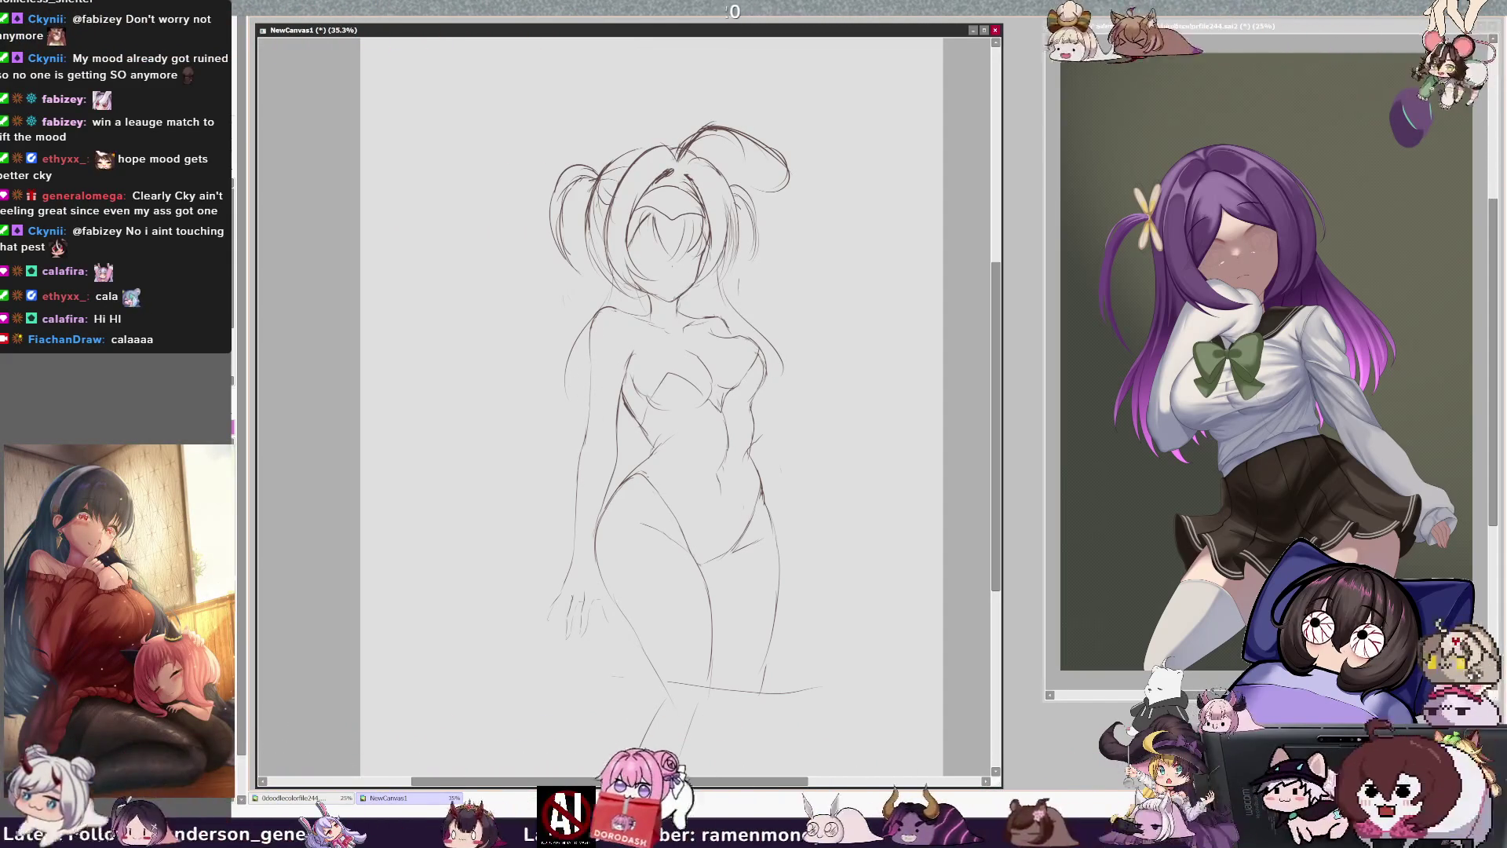
left_click_drag(584, 347, 578, 398)
left_click_drag(629, 296, 595, 425)
left_click_drag(594, 381, 576, 425)
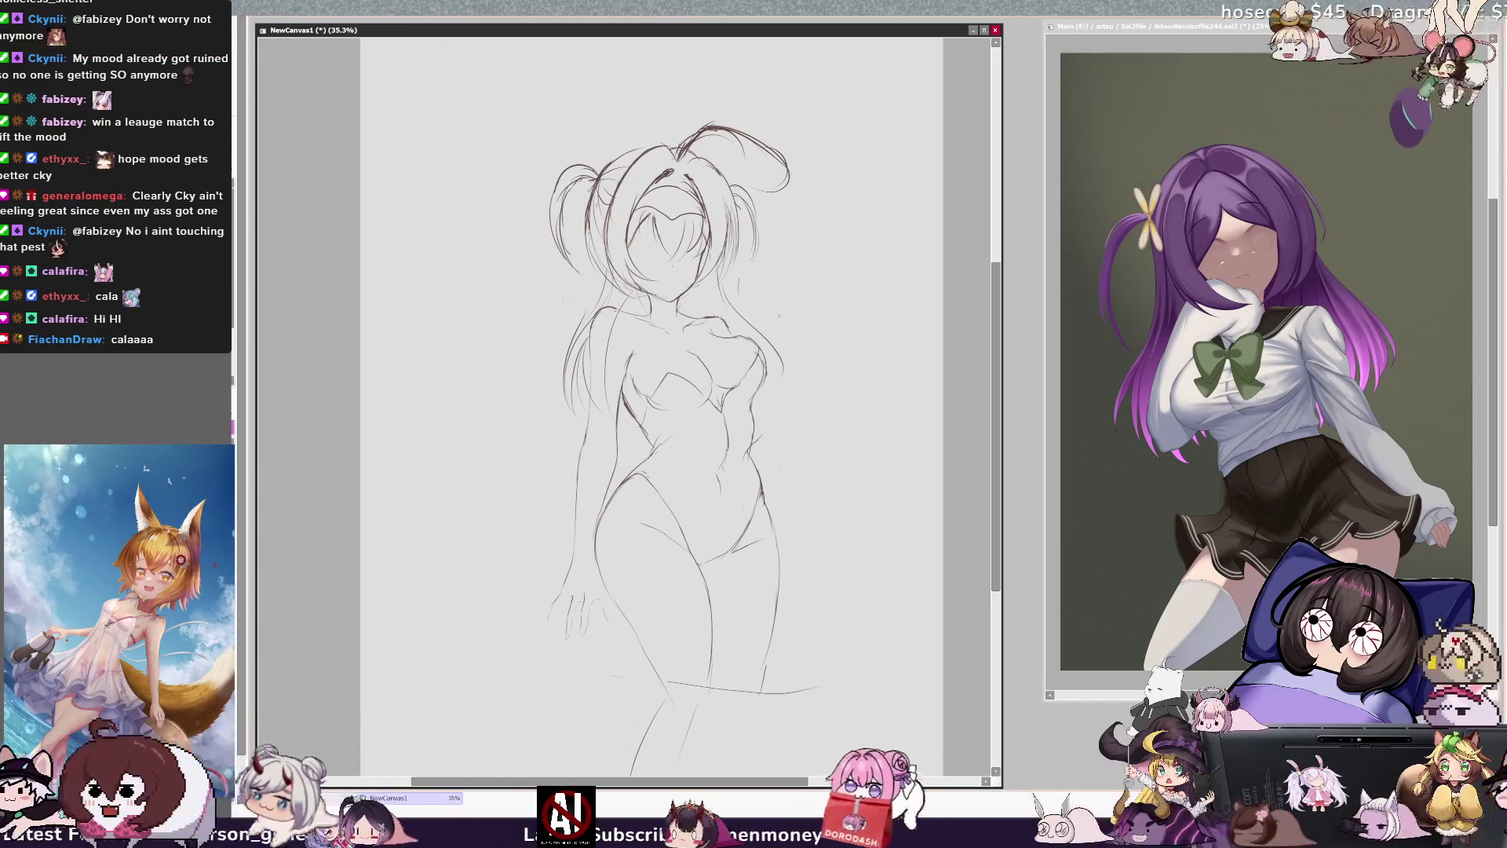
- Add a long hair strand sweeping down on the right side of the head
left_click_drag(732, 294, 776, 363)
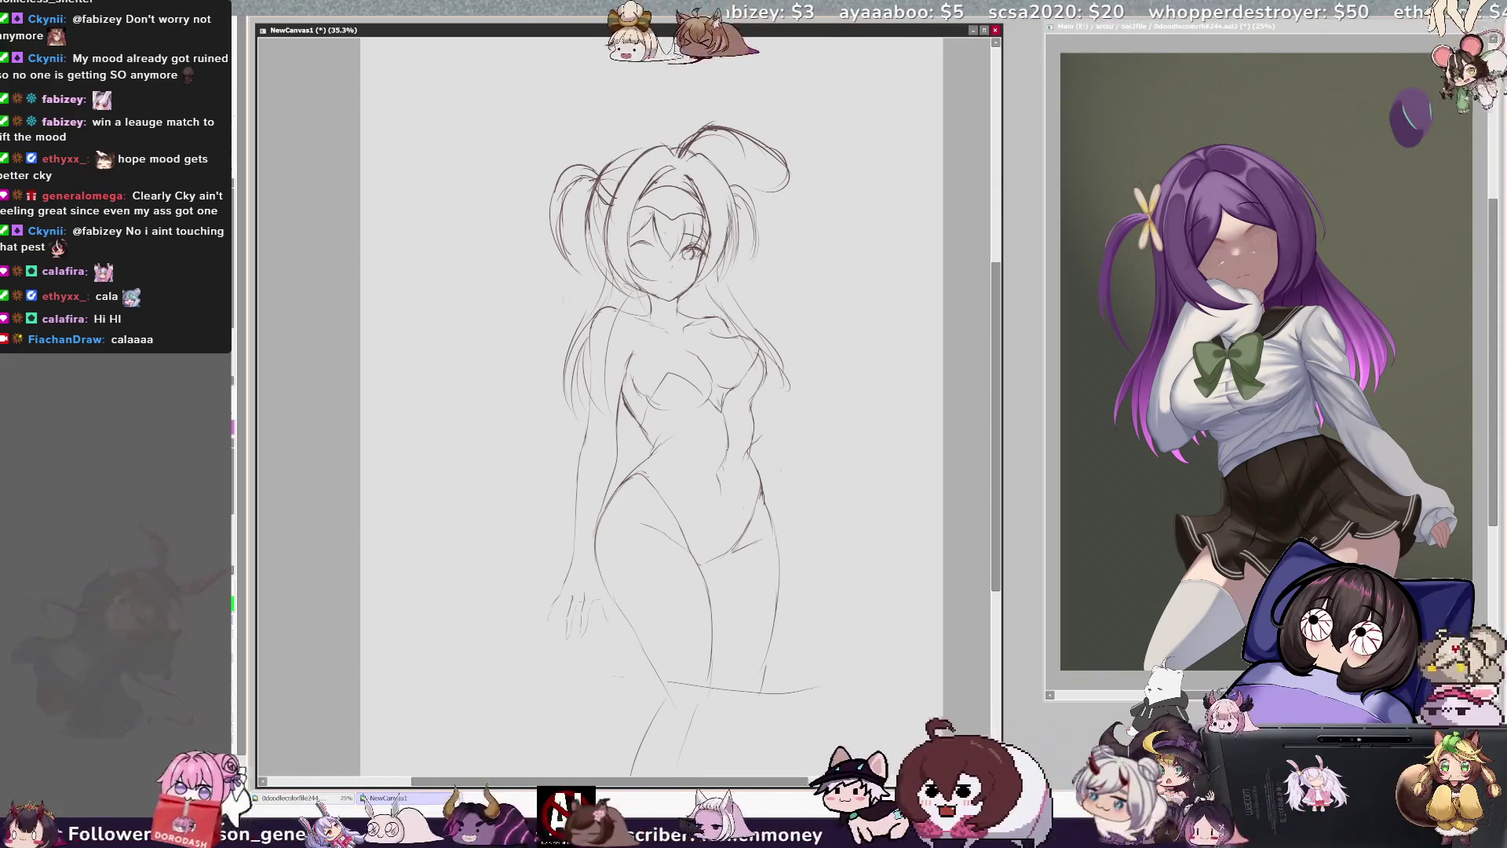
- Mirror the canvas view to check the face proportions, then flip it back to normal
key("h")
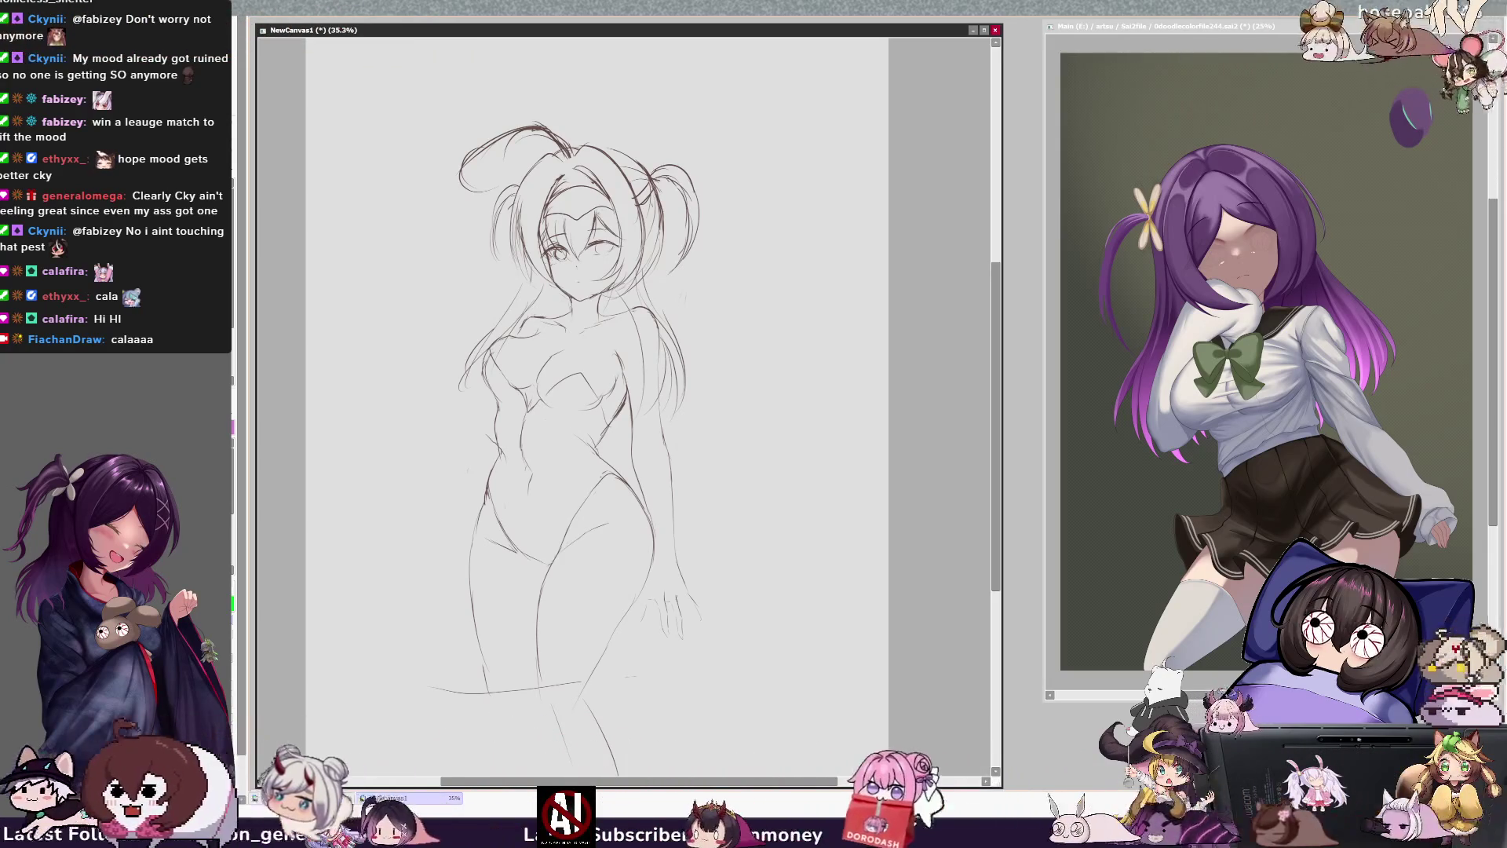
key("h")
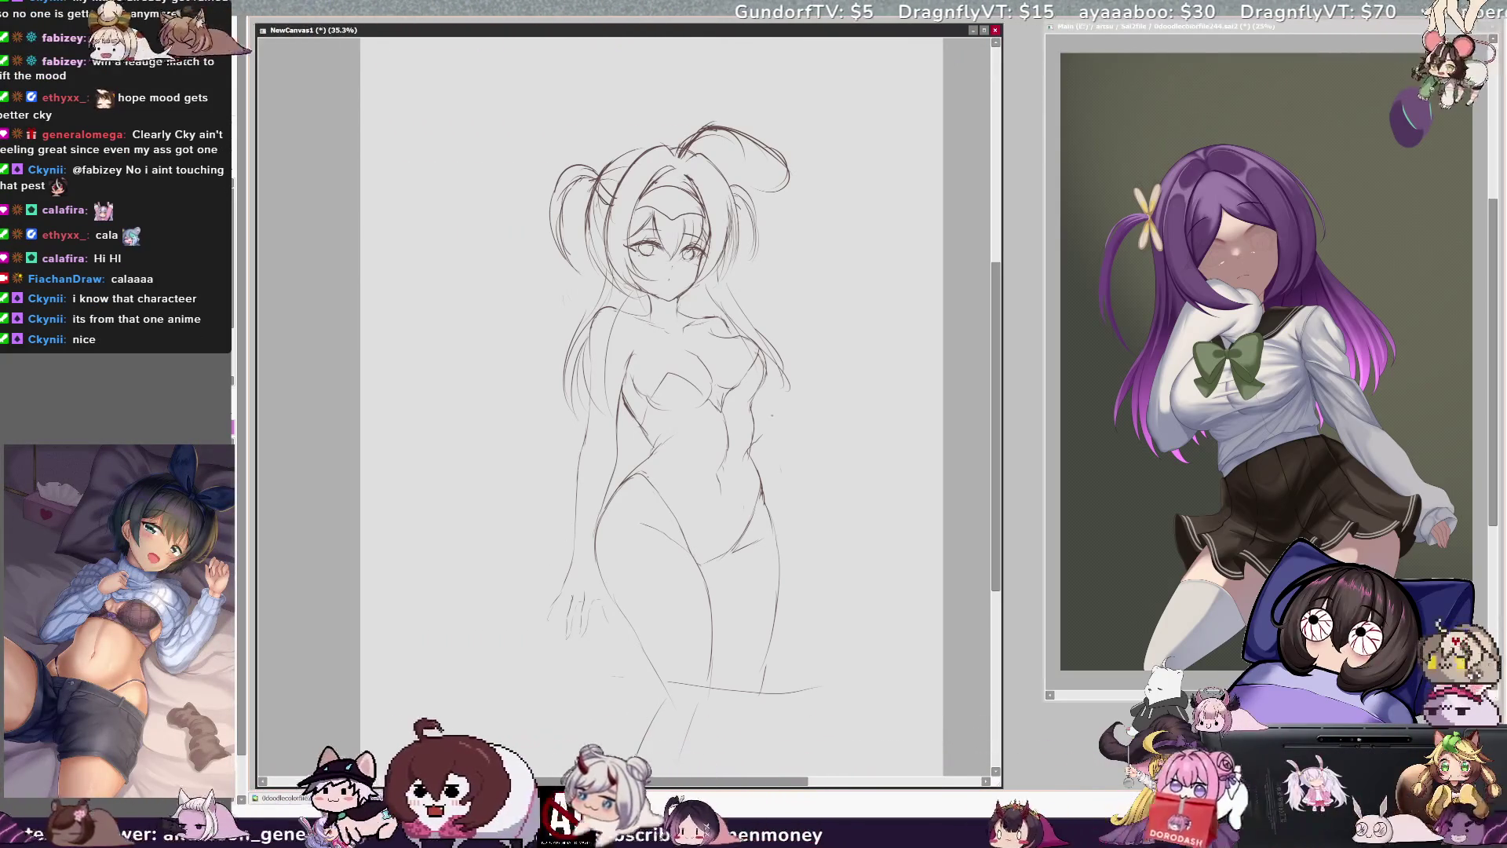
- Skew the whole sketch slightly to fix its lean, then mirror the view to check it
scroll(812, 579, "down", 1)
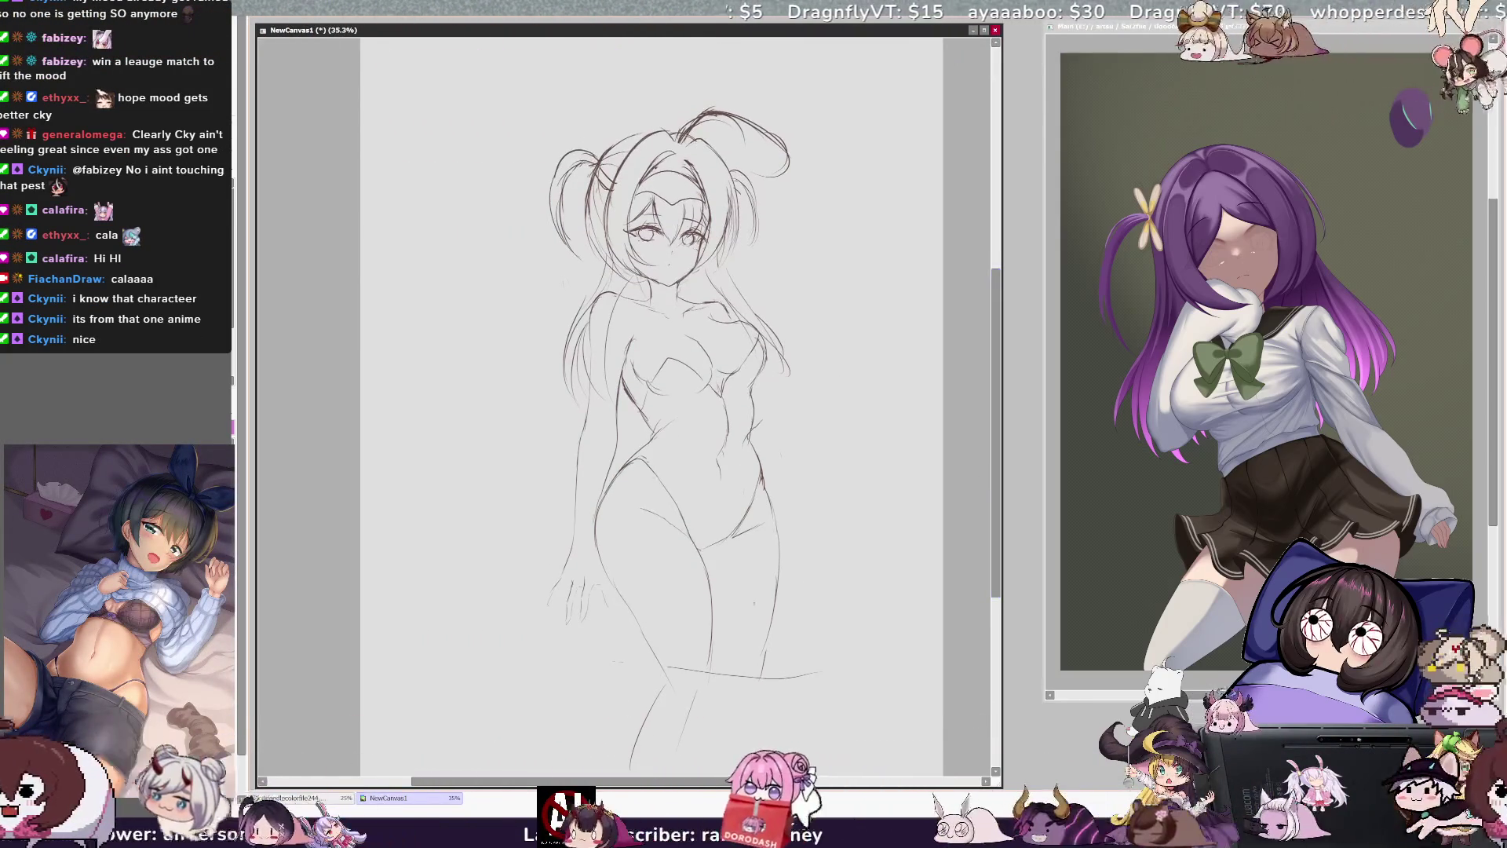
left_click_drag(687, 106, 695, 110)
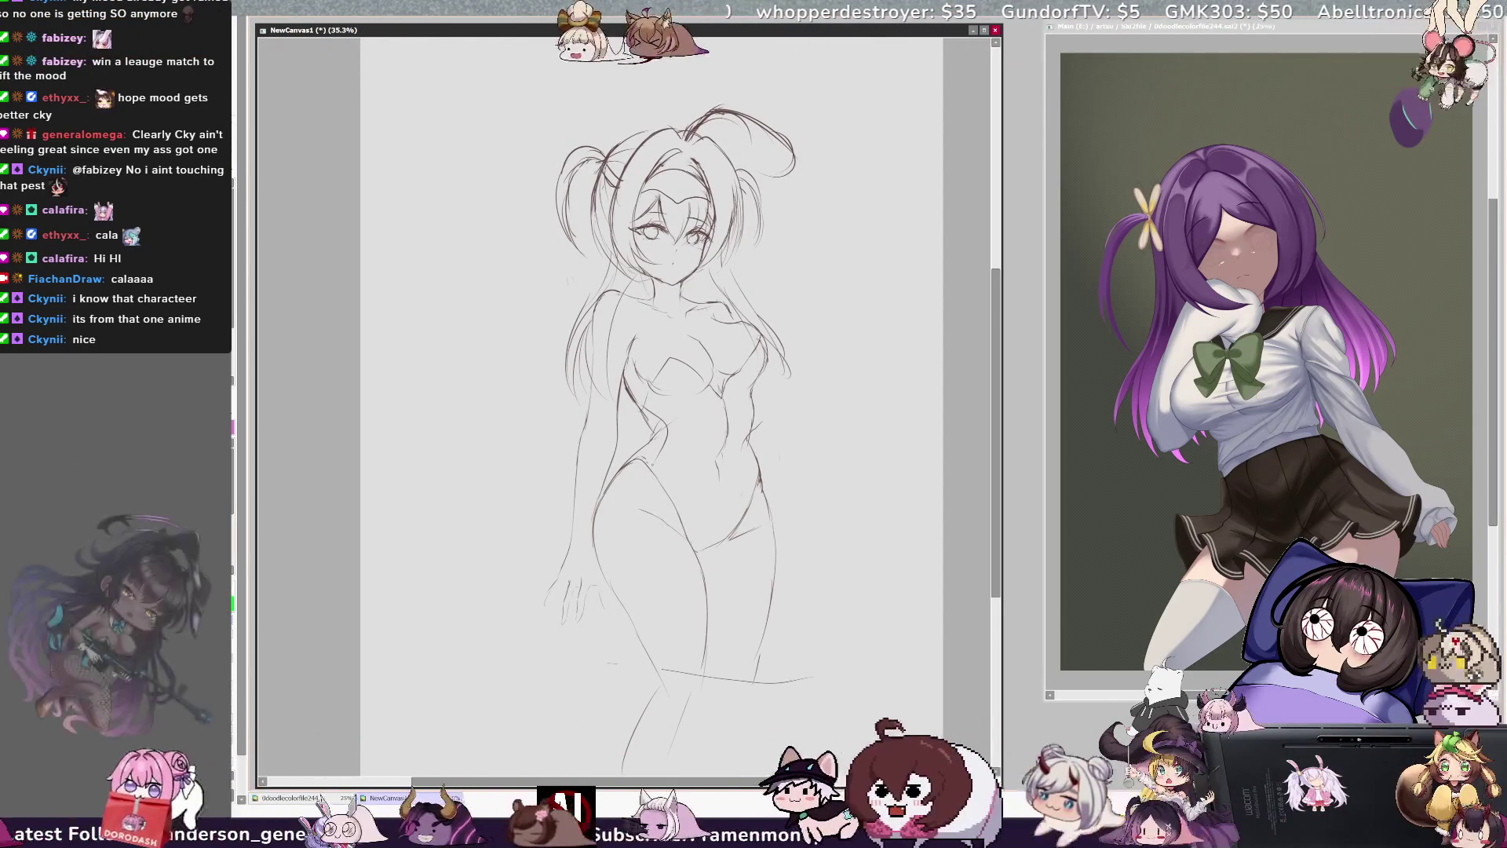
key("h")
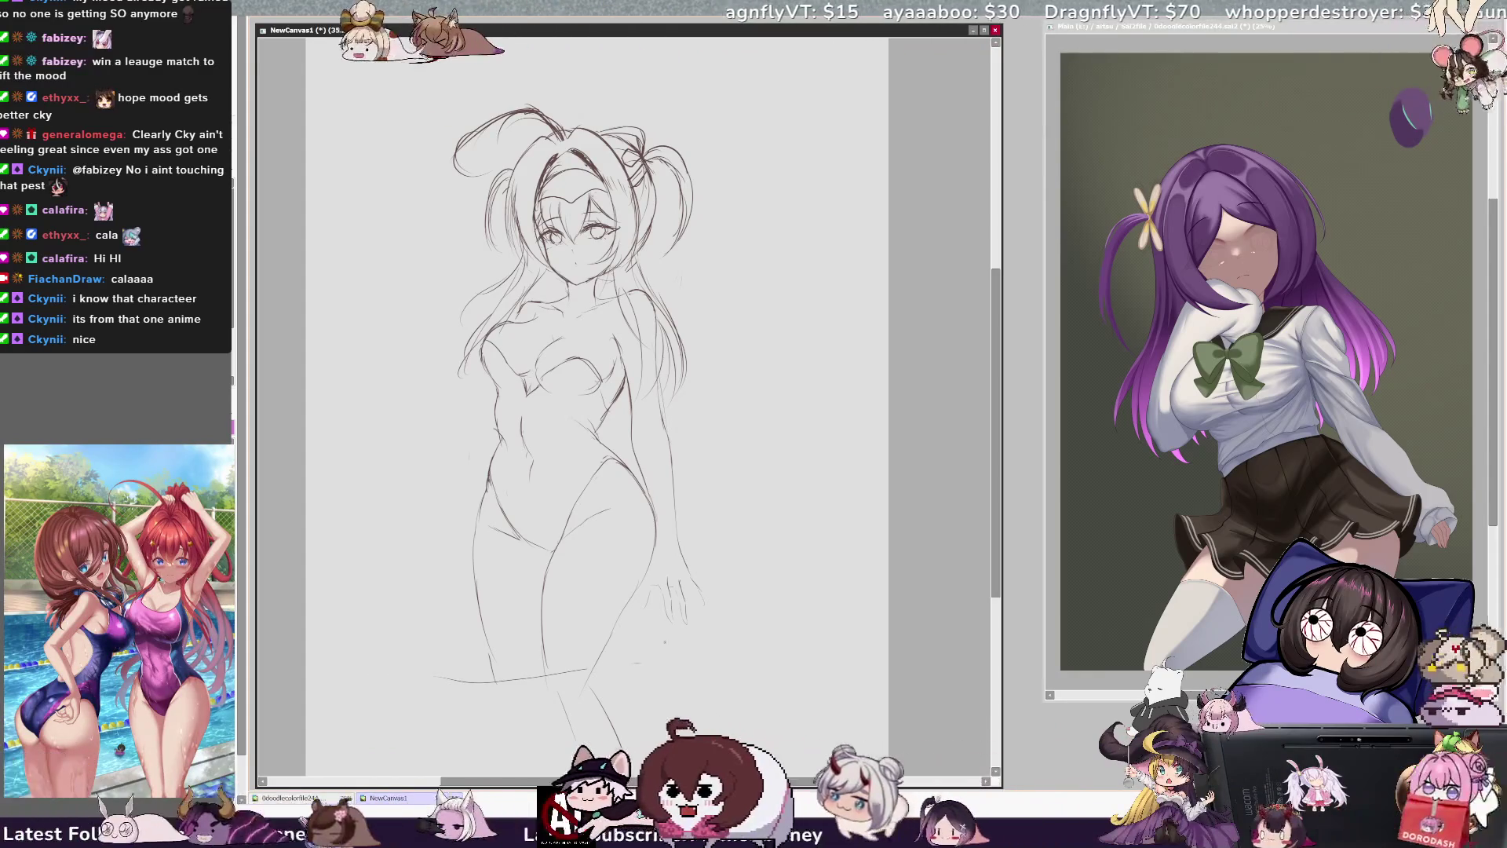
- Draw a long sweeping pencil curve beside the right leg near the bottom of the sketch
left_click_drag(640, 636, 800, 650)
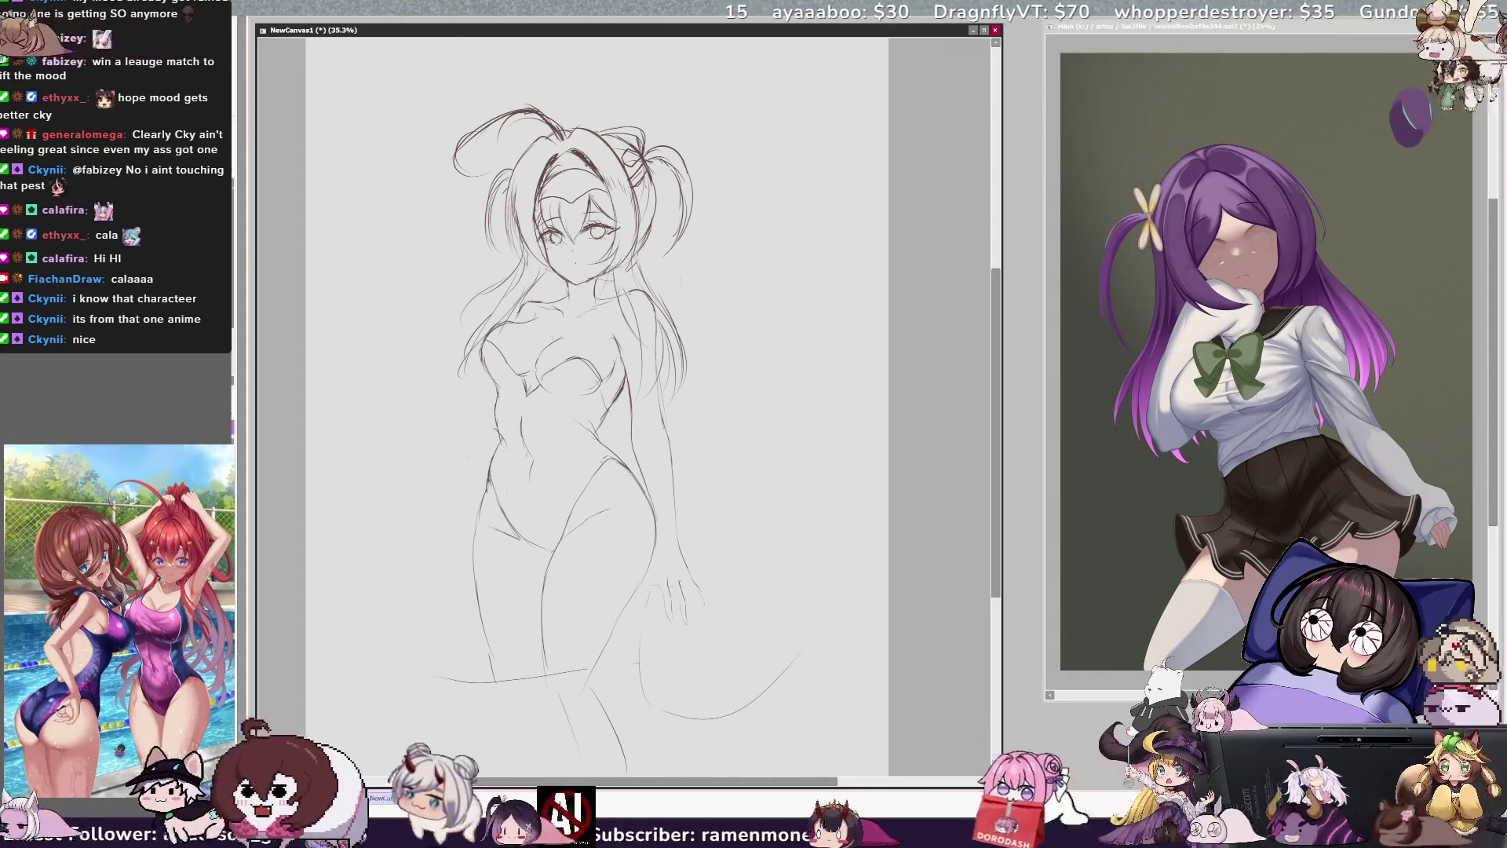